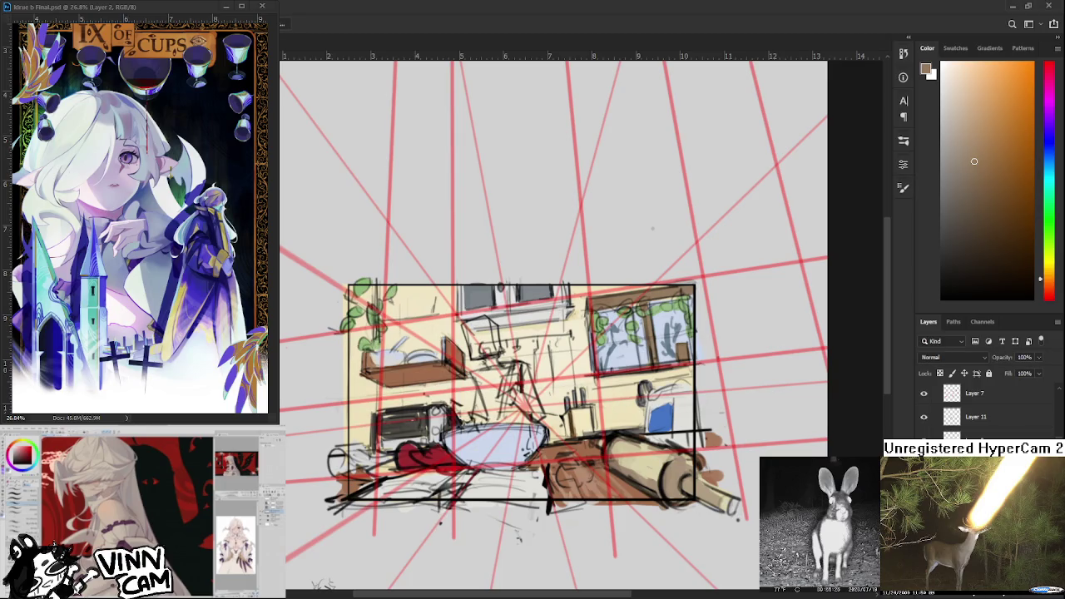
Lasso around the left wall shelf and hide the selection edges.
mouse_move(363, 383)
left_mouse_down()
mouse_move(401, 336)
mouse_move(468, 384)
mouse_move(428, 385)
left_mouse_up()
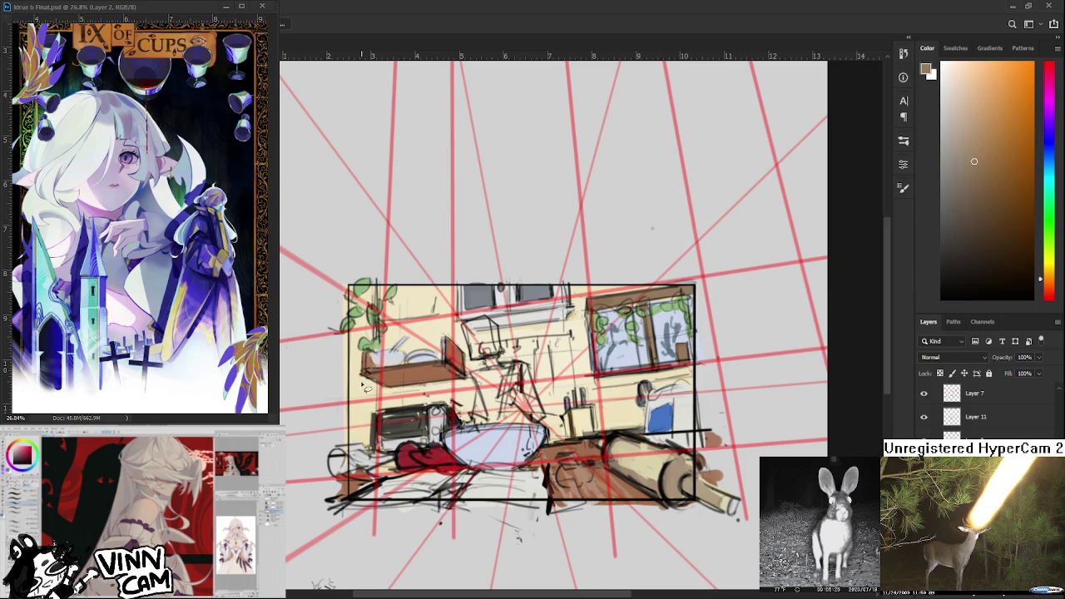
mouse_move(360, 356)
left_mouse_down()
mouse_move(384, 389)
mouse_move(373, 391)
left_mouse_up()
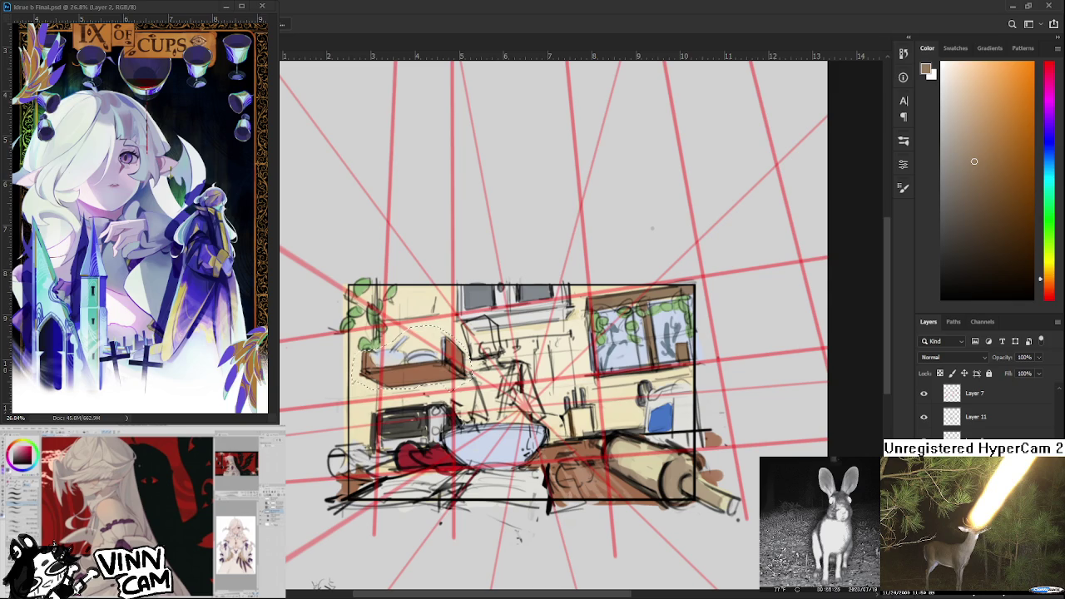
key("ctrl+d")
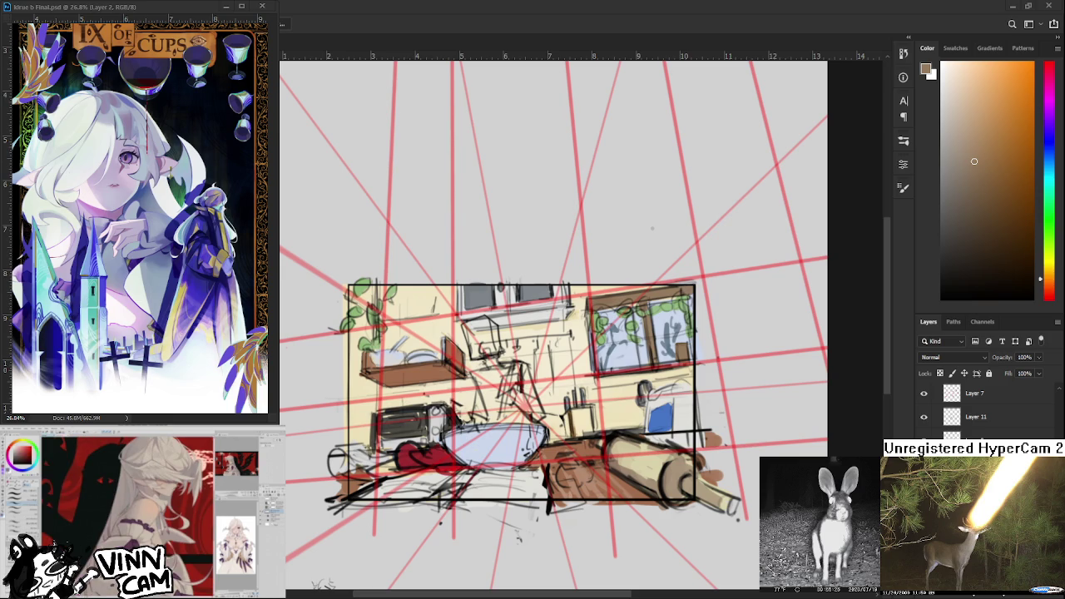
scroll(440, 385, "up", 1)
Skew the shelf along the perspective lines, shrink it slightly and commit the transform.
key("ctrl+t")
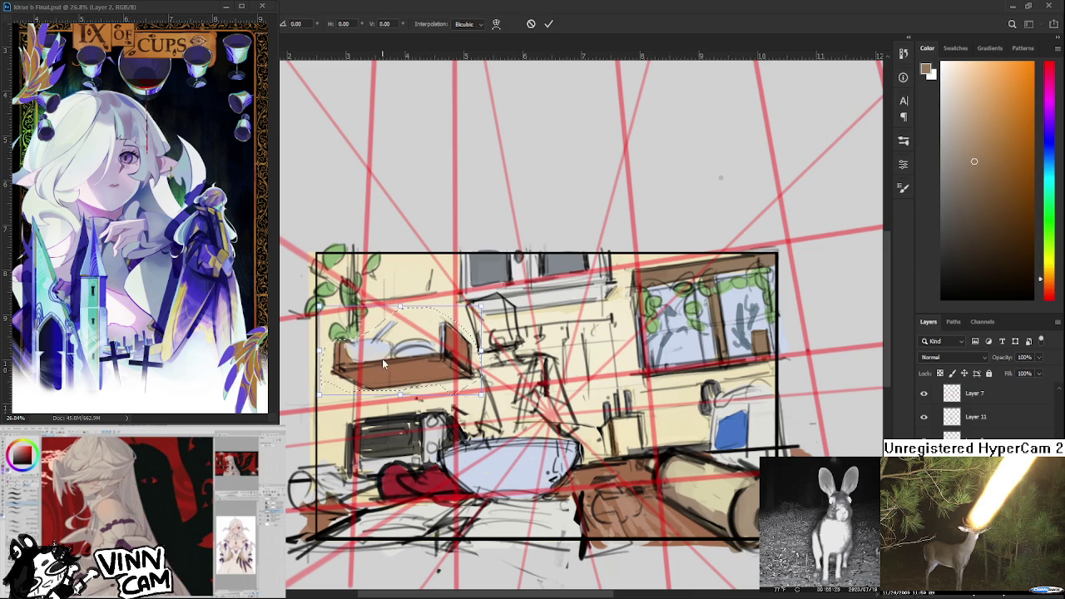
left_click_drag(320, 351, 329, 350)
left_click_drag(479, 391, 457, 376)
key("Return")
key("ctrl+minus")
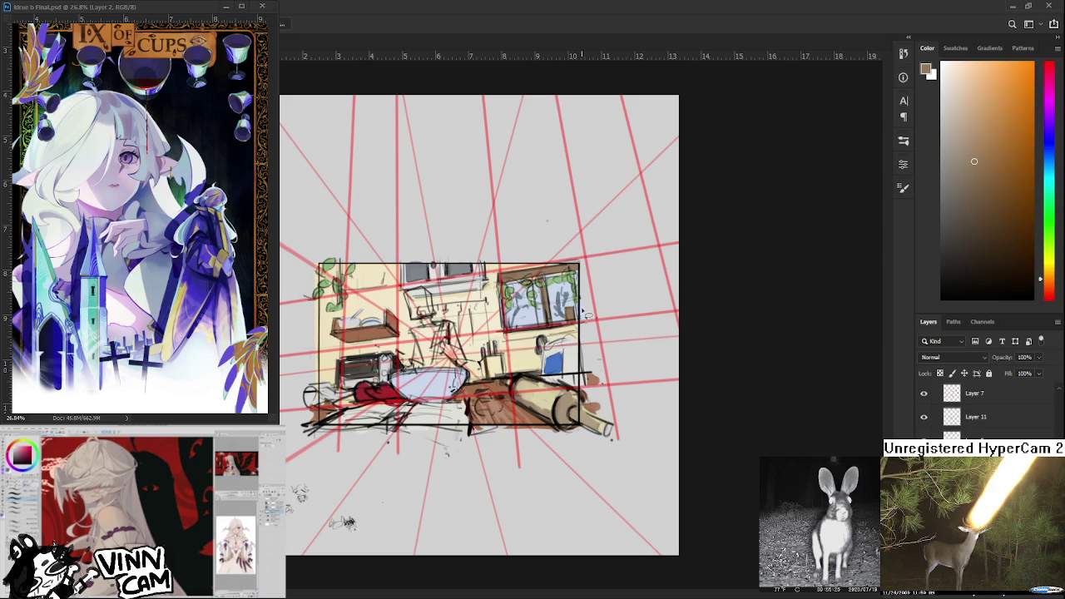
scroll(547, 318, "up", 3)
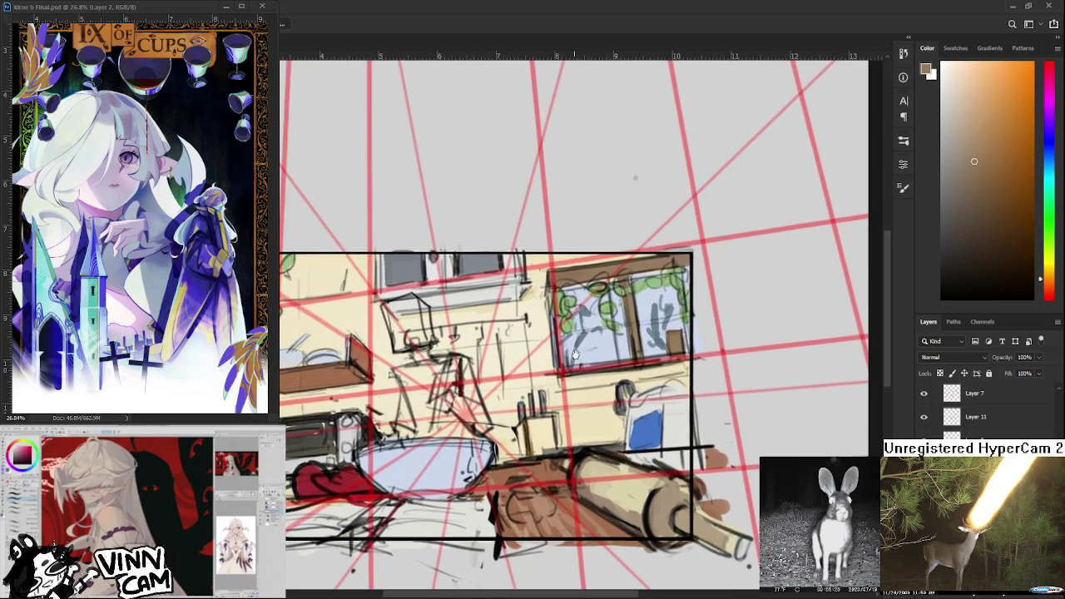
Scroll through the Layers panel to locate Layer 8.
scroll(563, 372, "down", 2)
scroll(559, 372, "down", 2)
scroll(556, 374, "down", 2)
scroll(551, 375, "down", 1)
scroll(549, 377, "up", 1)
scroll(547, 378, "up", 2)
scroll(544, 381, "up", 1)
scroll(541, 384, "down", 1)
scroll(541, 385, "down", 1)
scroll(541, 385, "down", 1)
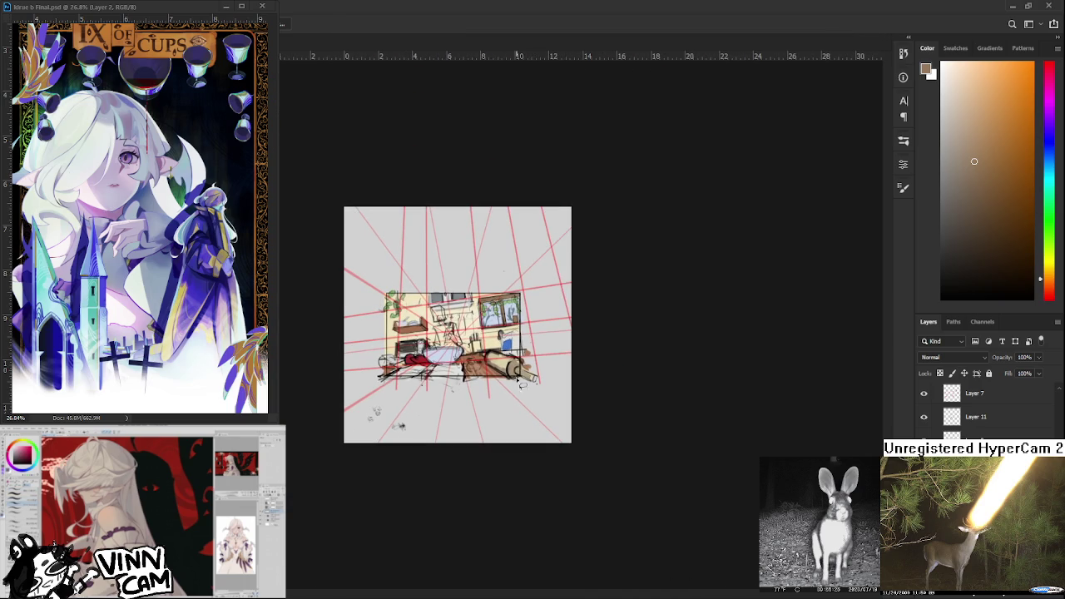
scroll(483, 401, "down", 1)
scroll(481, 401, "up", 1)
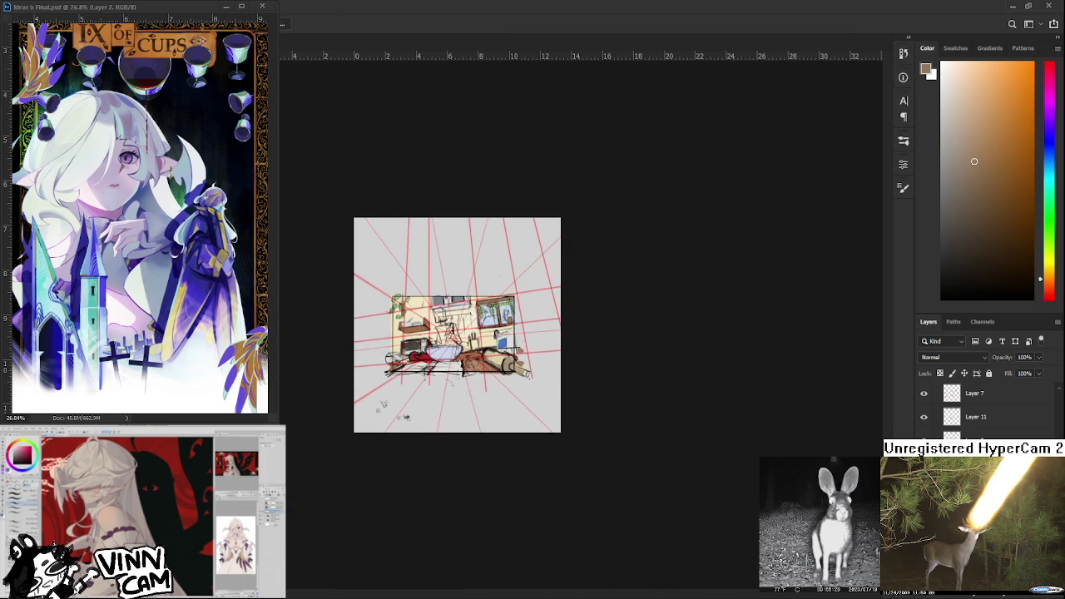
scroll(981, 412, "down", 2)
scroll(982, 412, "down", 2)
scroll(981, 412, "down", 2)
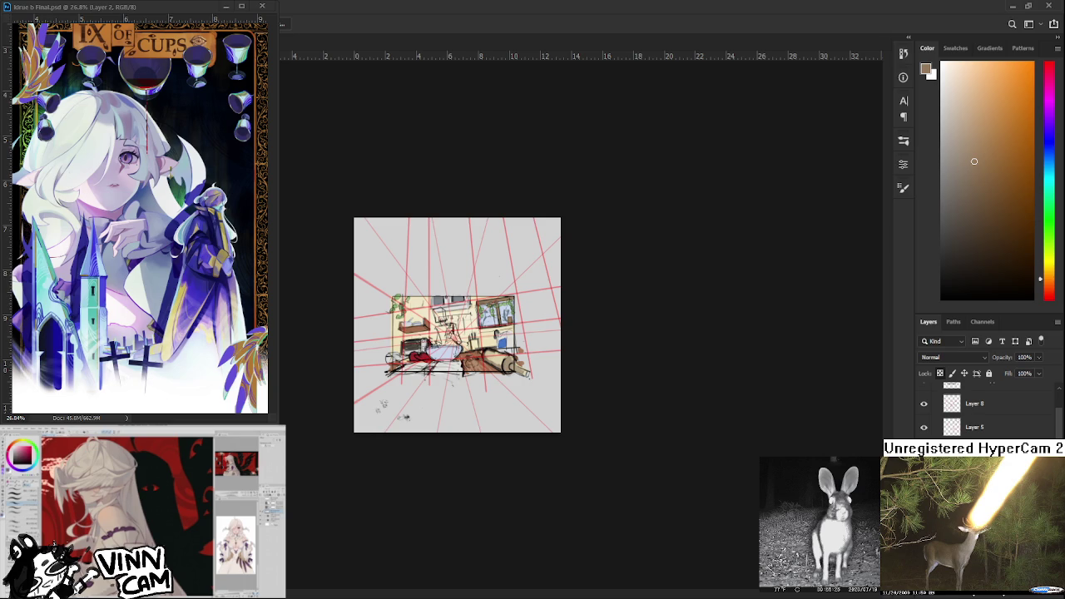
scroll(982, 408, "up", 1)
Select Layer 8 and put it into free transform.
left_click(977, 431)
scroll(512, 354, "down", 1)
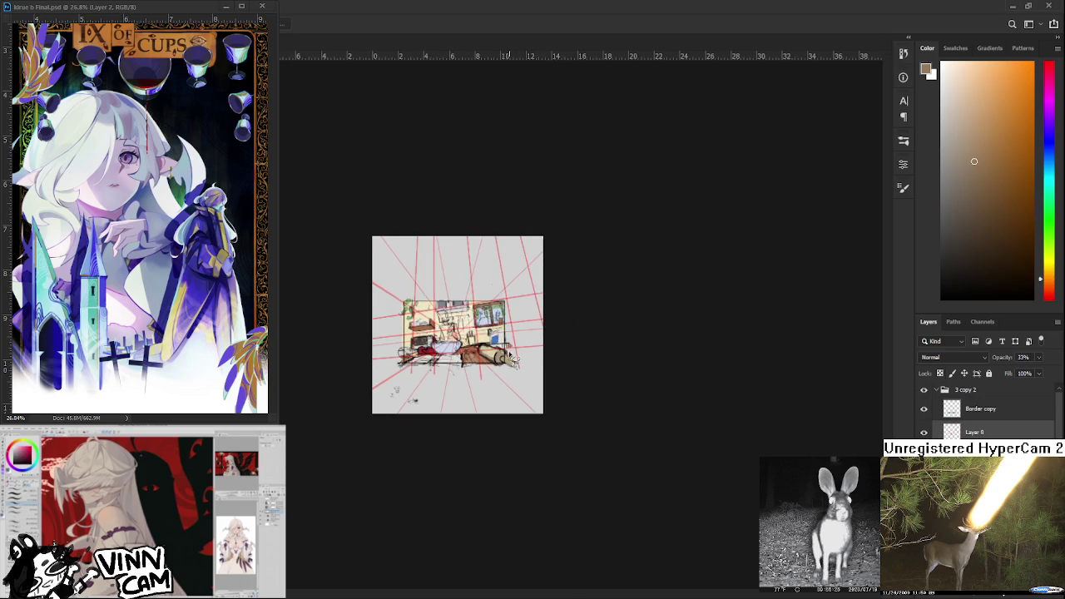
scroll(510, 342, "down", 2)
key("ctrl+t")
scroll(509, 335, "down", 1)
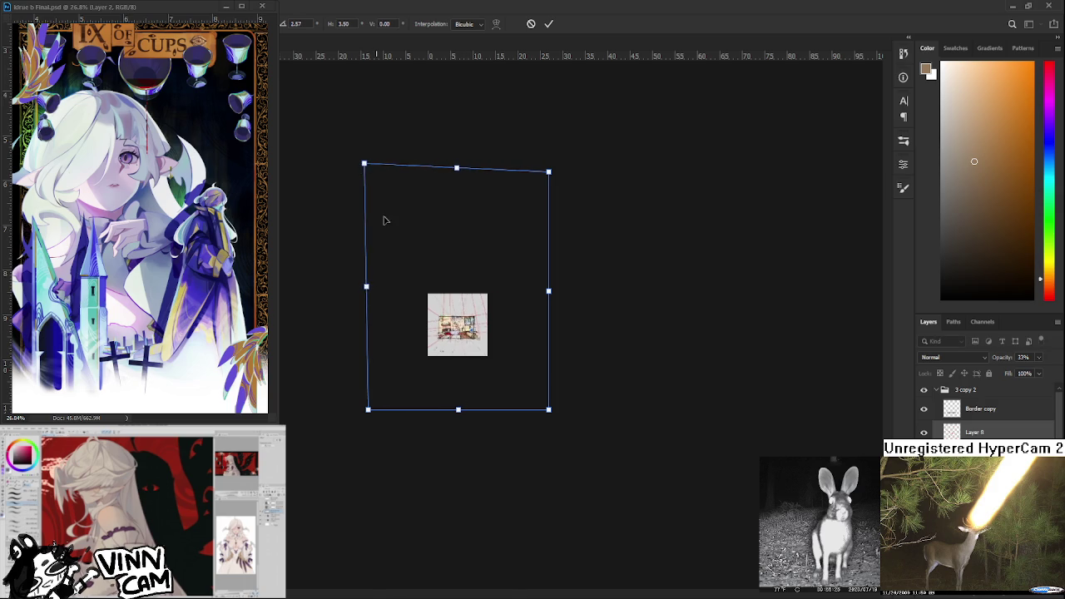
Drag Layer 8's bottom handle up to cut its height from 3.50 to 3.19, then commit.
key("ctrl+plus")
key("ctrl+plus")
key("ctrl+plus")
key("ctrl+plus")
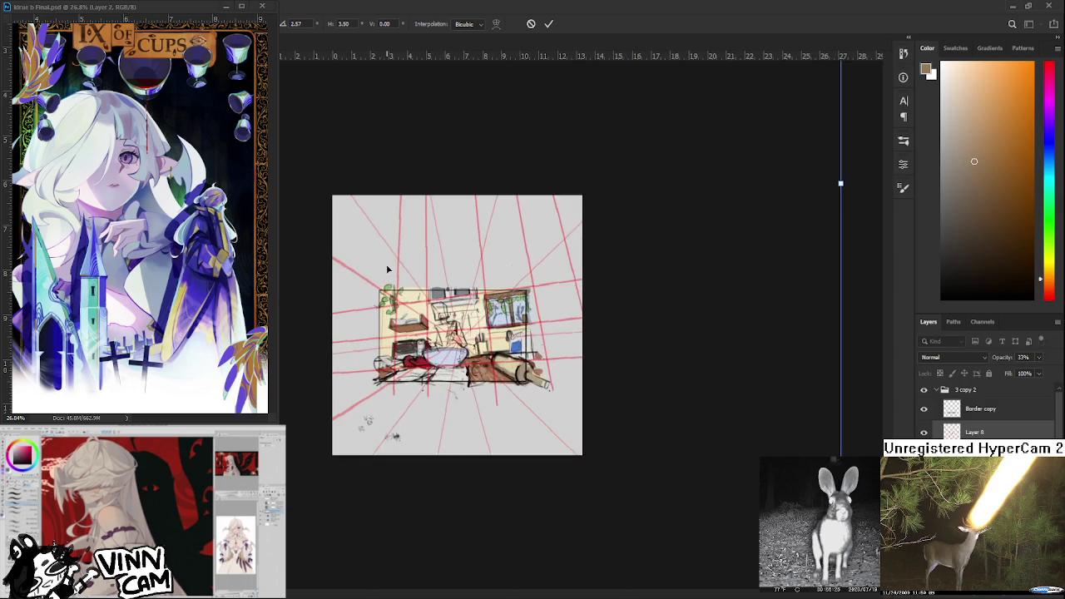
key("ctrl+plus")
key("ctrl+plus")
key("ctrl+minus")
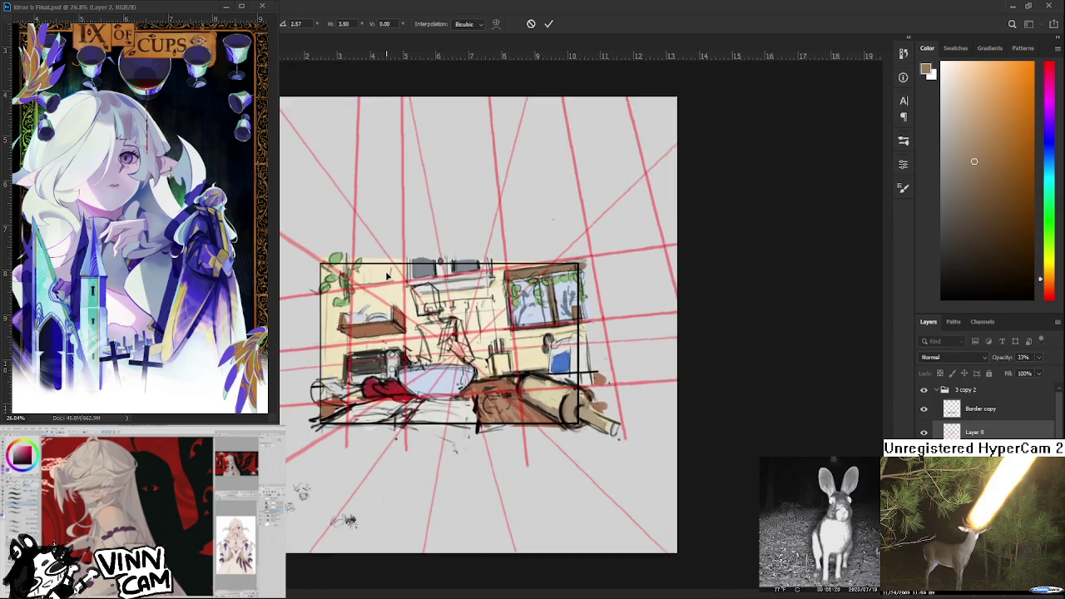
key("ctrl+minus")
key("ctrl+minus")
key("ctrl+minus")
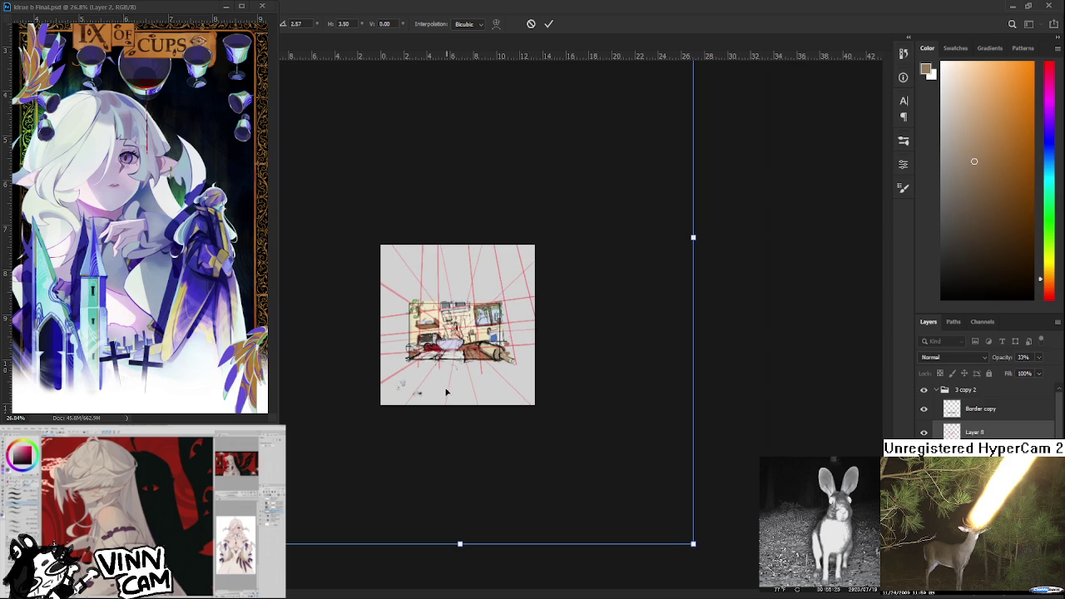
left_click_drag(330, 23, 324, 23)
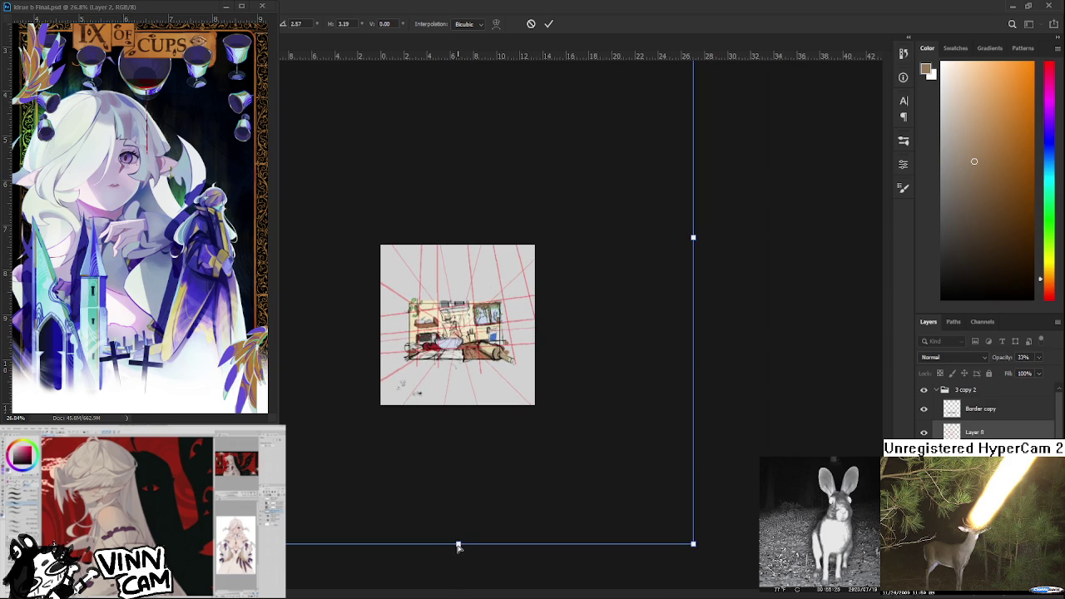
scroll(463, 324, "up", 6, "alt")
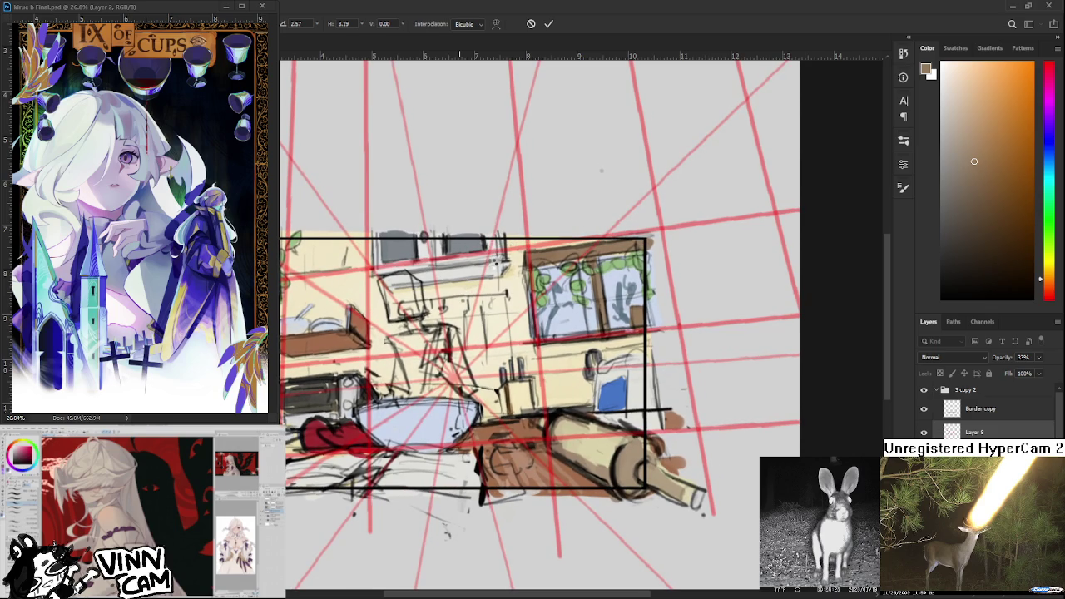
key("Return")
scroll(516, 280, "down", 3)
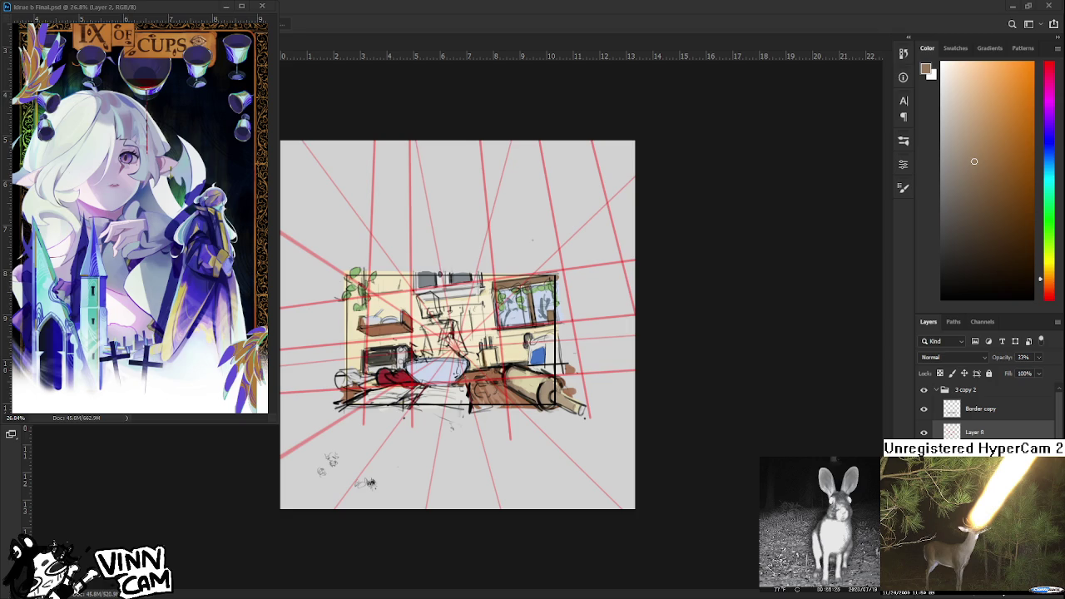
Free-transform the layer and zoom out to view its full bounding box beyond the canvas.
scroll(416, 330, "up", 3)
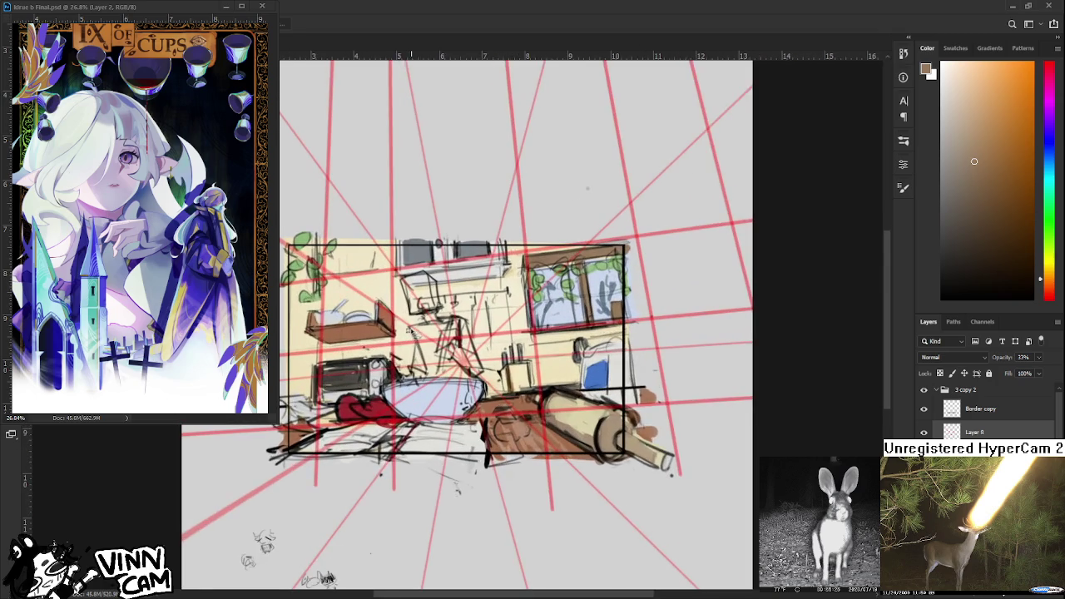
key("ctrl+0")
key("ctrl+t")
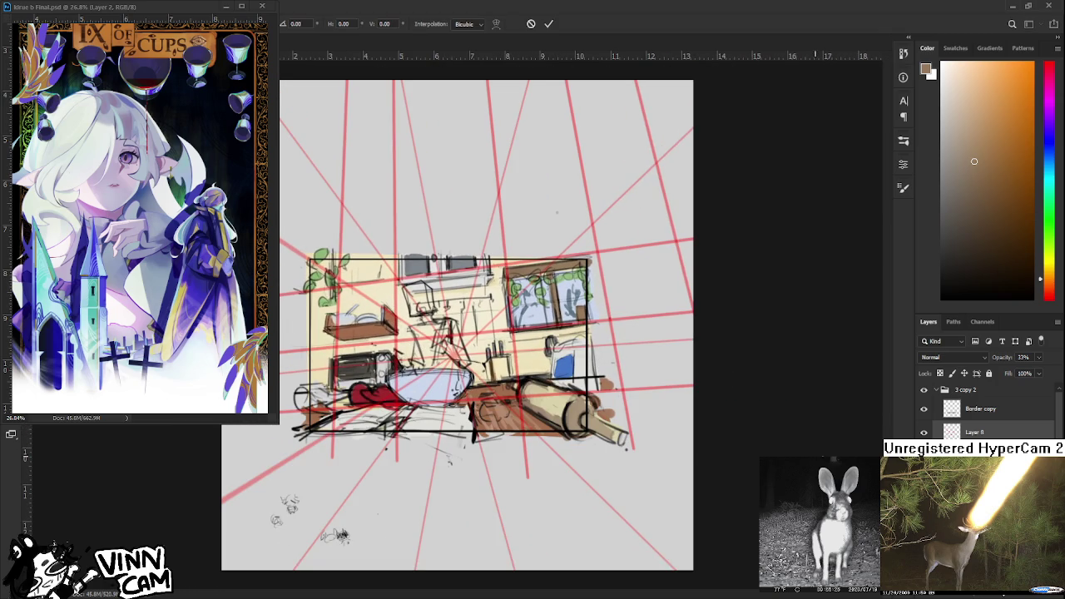
key("ctrl+0")
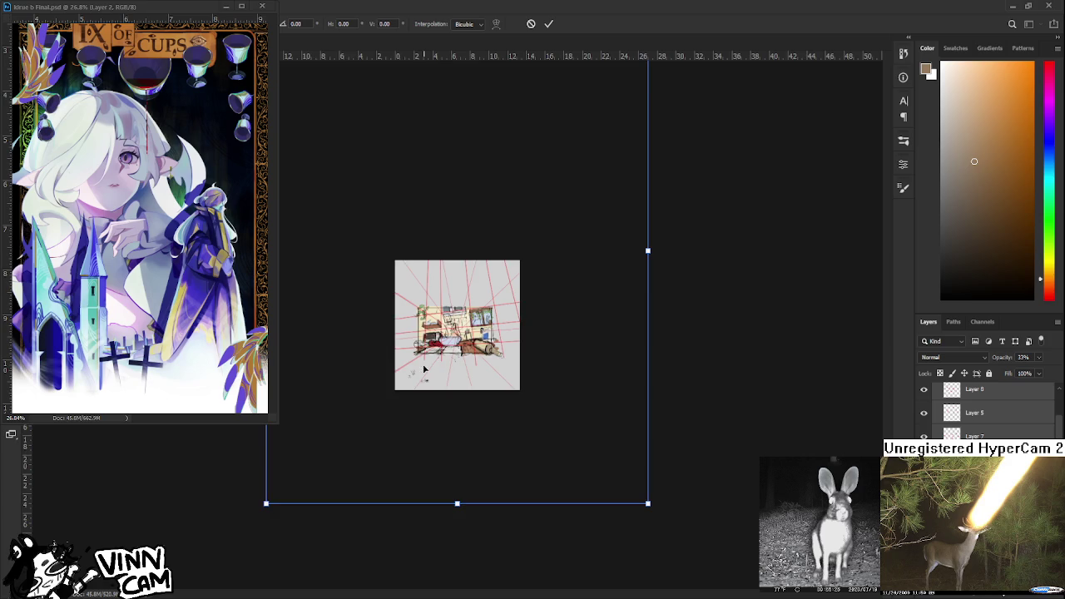
key("ctrl+plus")
key("ctrl+plus")
key("ctrl+minus")
key("ctrl+minus")
key("ctrl+minus")
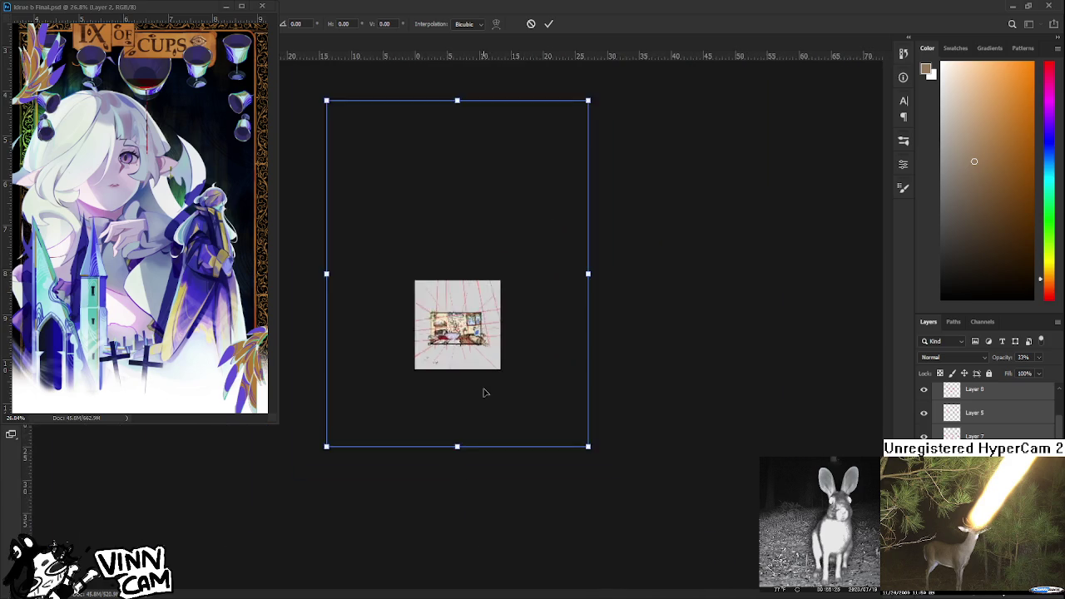
key("ctrl+minus")
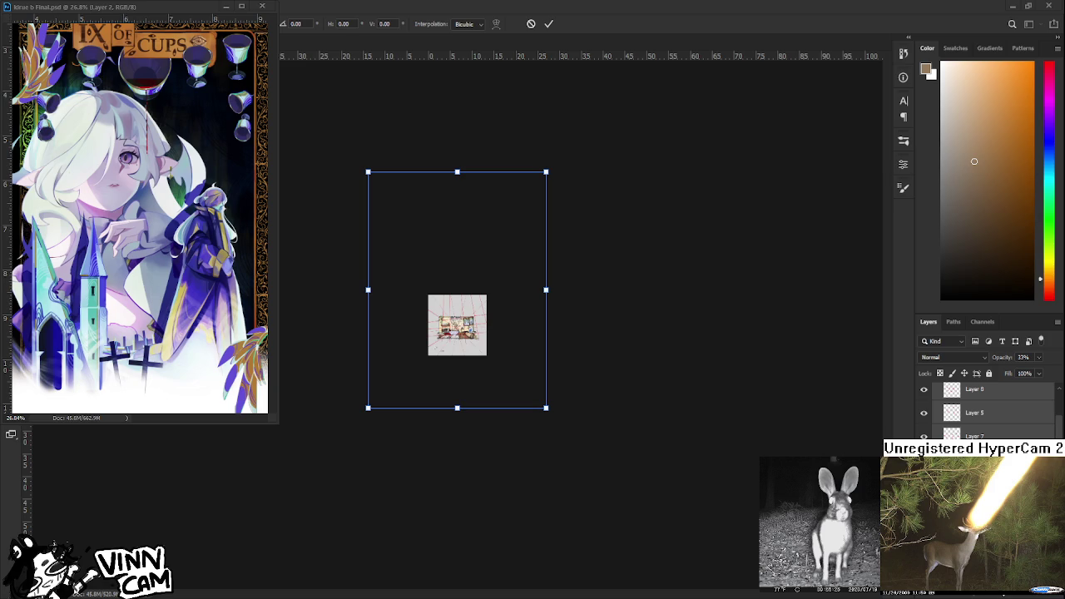
scroll(439, 326, "up", 3)
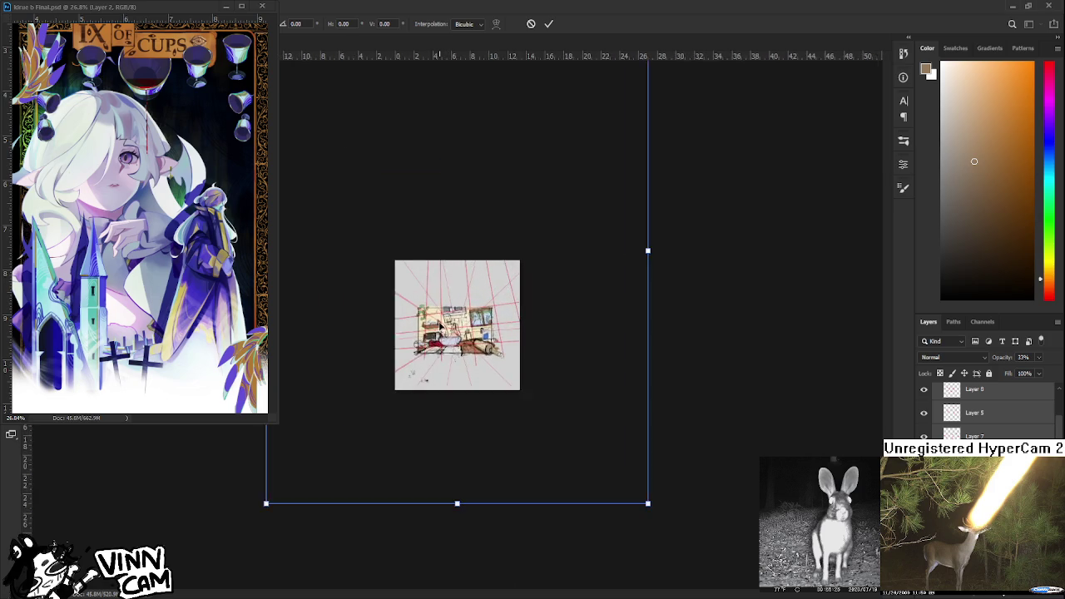
scroll(438, 327, "up", 3)
scroll(439, 327, "up", 2)
scroll(439, 327, "up", 1)
scroll(438, 324, "up", 2)
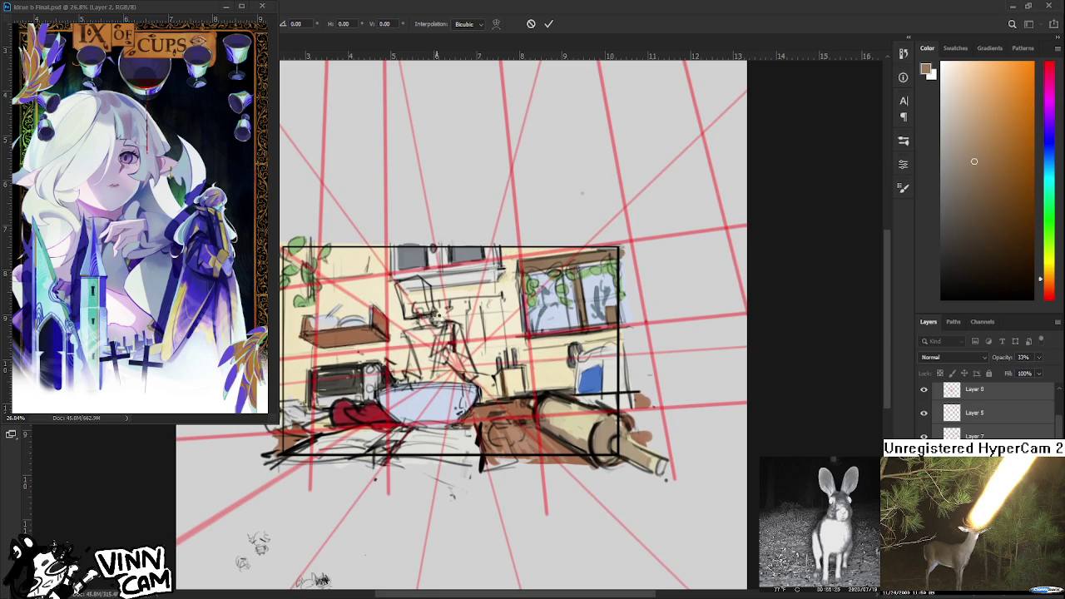
Zoom the view in toward the window area of the kitchen sketch.
scroll(438, 320, "down", 3)
scroll(438, 319, "down", 1)
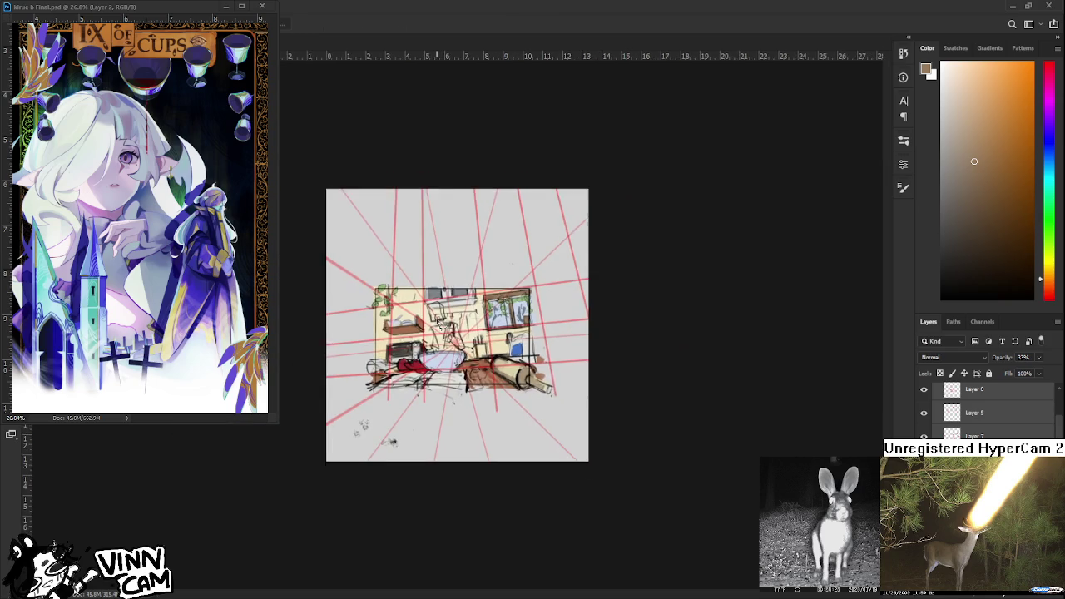
scroll(437, 321, "up", 1)
scroll(436, 322, "up", 3)
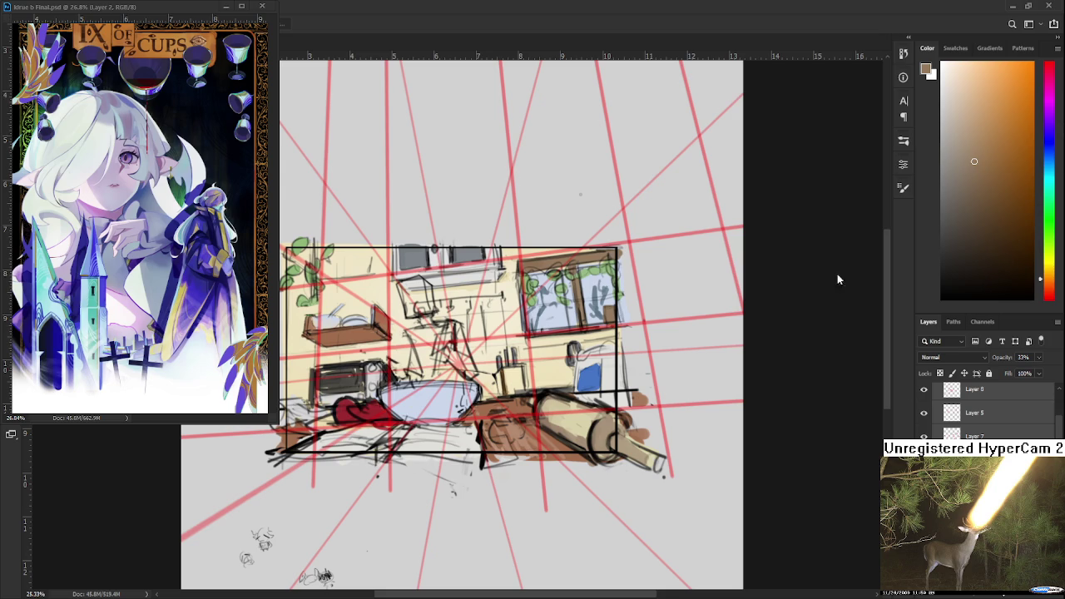
scroll(554, 373, "up", 2)
scroll(574, 387, "up", 1)
scroll(588, 400, "up", 1)
scroll(589, 401, "up", 1)
scroll(616, 396, "up", 1)
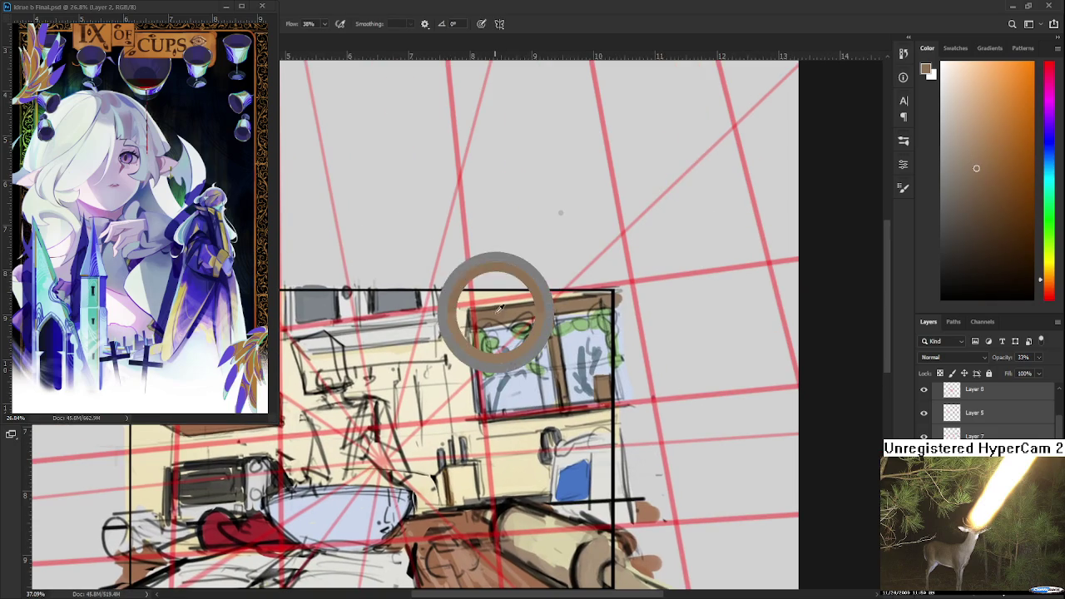
Set layer opacity to 100% and shade the counter edge below the window brown.
scroll(990, 408, "up", 1)
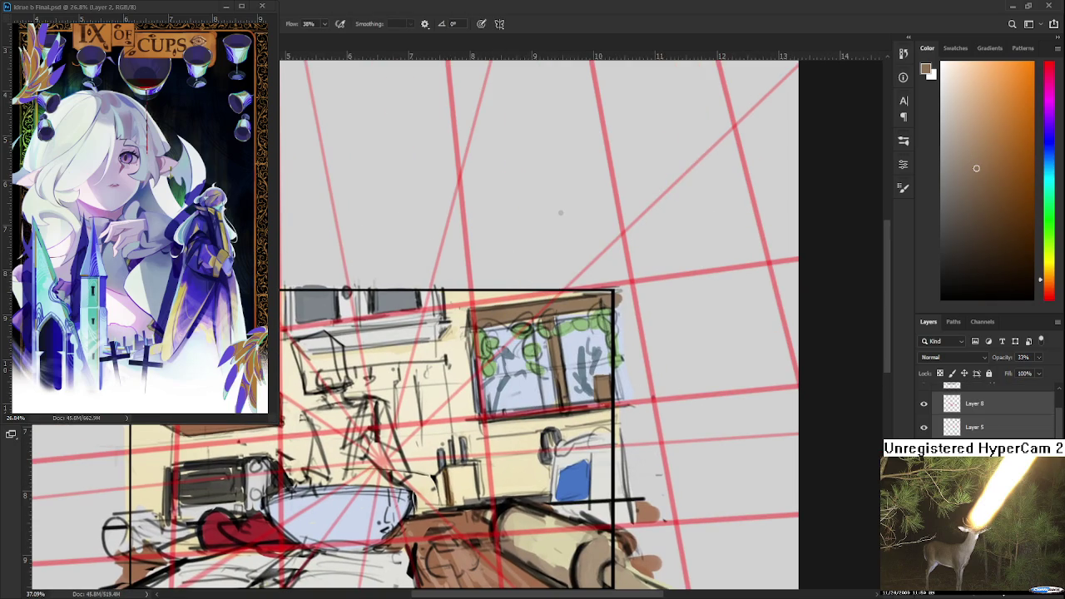
left_click(981, 404)
left_click_drag(483, 426, 626, 413)
mouse_move(491, 427)
left_mouse_down()
mouse_move(462, 438)
mouse_move(553, 422)
mouse_move(466, 436)
left_mouse_up()
key("ctrl+z")
key("ctrl+z")
key("ctrl+z")
left_click_drag(516, 431, 612, 416)
left_click_drag(545, 426, 591, 421)
left_click_drag(515, 431, 612, 419)
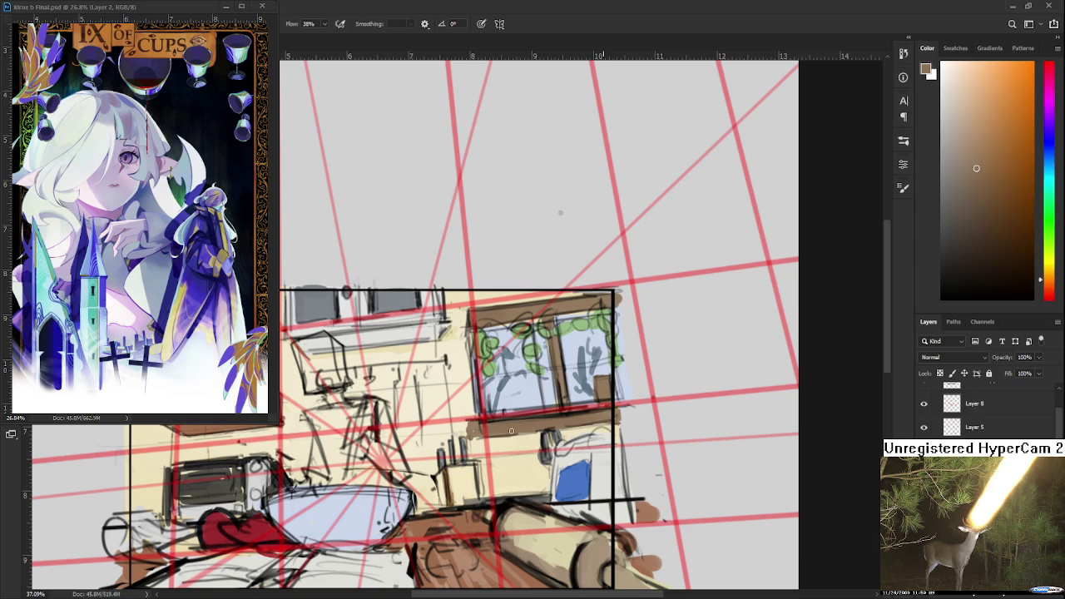
Sample light cream wall and brown counter tones from the painting.
left_click(461, 421, "alt")
left_click(473, 437, "alt")
left_click(475, 437, "alt")
left_click(474, 437, "alt")
left_click(471, 430, "alt")
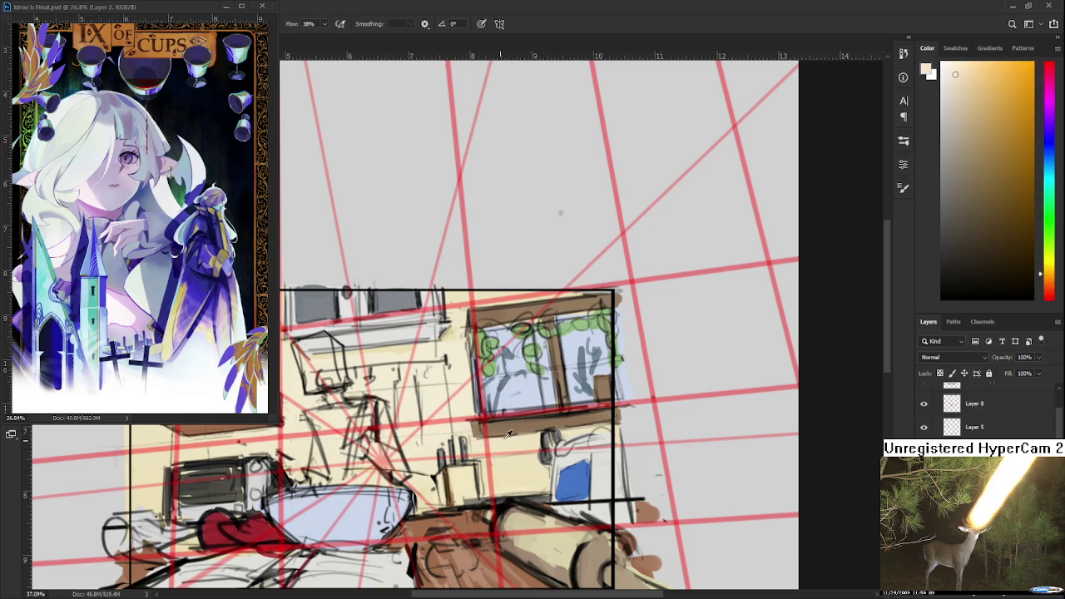
left_click(496, 430, "alt")
left_click(462, 430, "alt")
left_click(474, 428, "alt")
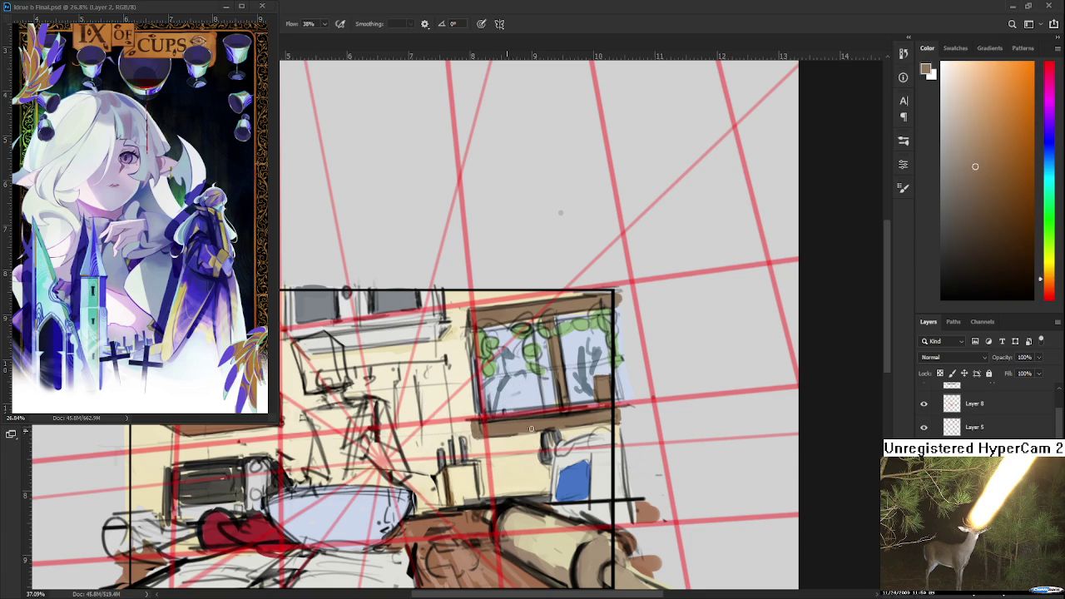
left_click(512, 434, "alt")
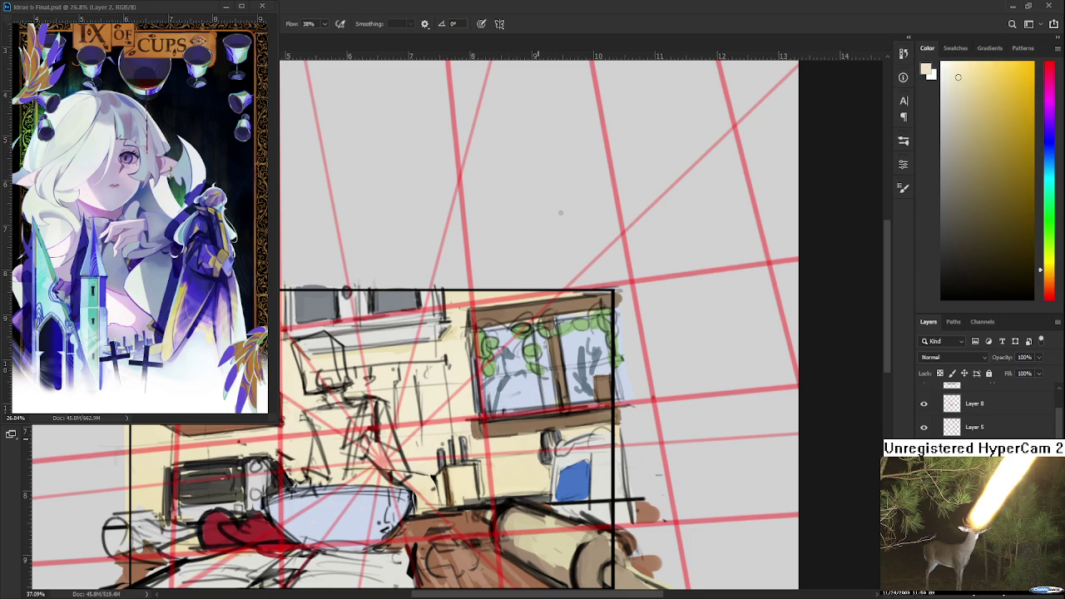
left_click_drag(531, 424, 466, 445)
Sample orange-brown wood and warmer yellow wall tones near the window.
left_click(410, 449, "alt")
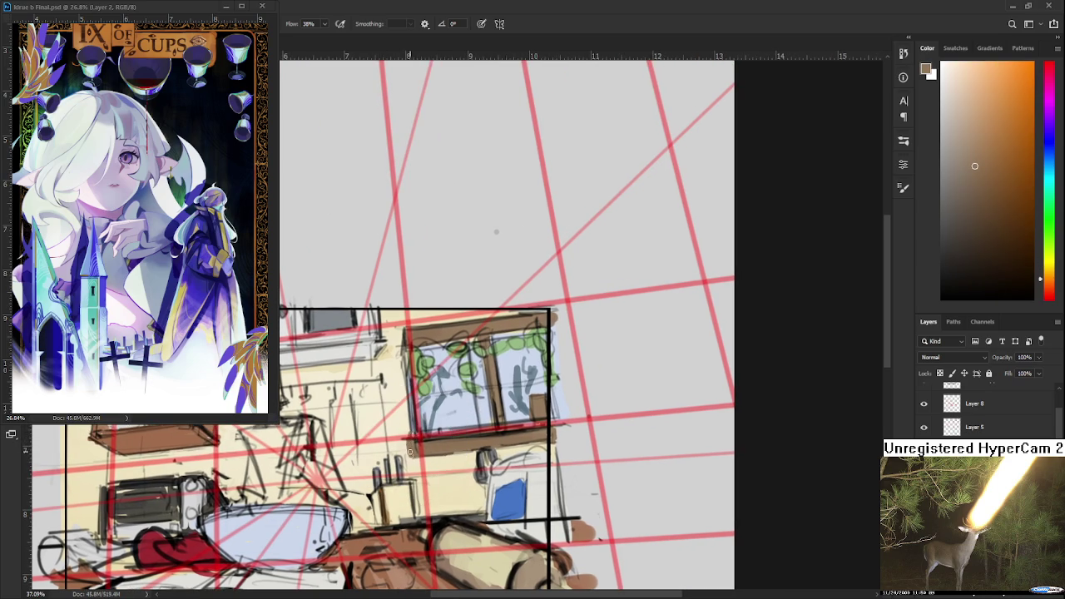
left_click(407, 432, "alt")
left_click(406, 451, "alt")
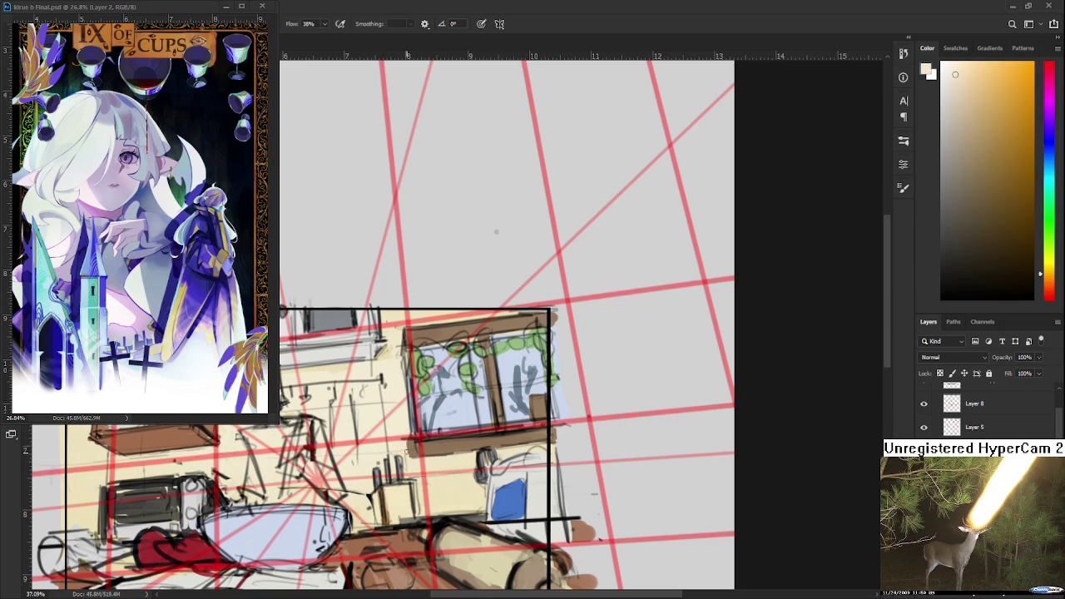
left_click(408, 441, "alt")
left_click(407, 449, "alt")
left_click(405, 451, "alt")
left_click(407, 441, "alt")
left_click(410, 449, "alt")
left_click(416, 463, "alt")
left_click(419, 461, "alt")
left_click_drag(420, 457, 397, 448)
Pick brown, redder orange, salmon pink and cream tones for the window frame.
left_click(433, 450, "alt")
left_click(489, 456, "alt")
left_click(481, 465, "alt")
mouse_move(480, 465)
left_mouse_down()
mouse_move(467, 458)
mouse_move(492, 454)
left_mouse_up()
left_click(496, 453)
mouse_move(496, 451)
left_mouse_down()
mouse_move(492, 436)
mouse_move(528, 424)
mouse_move(511, 435)
left_mouse_up()
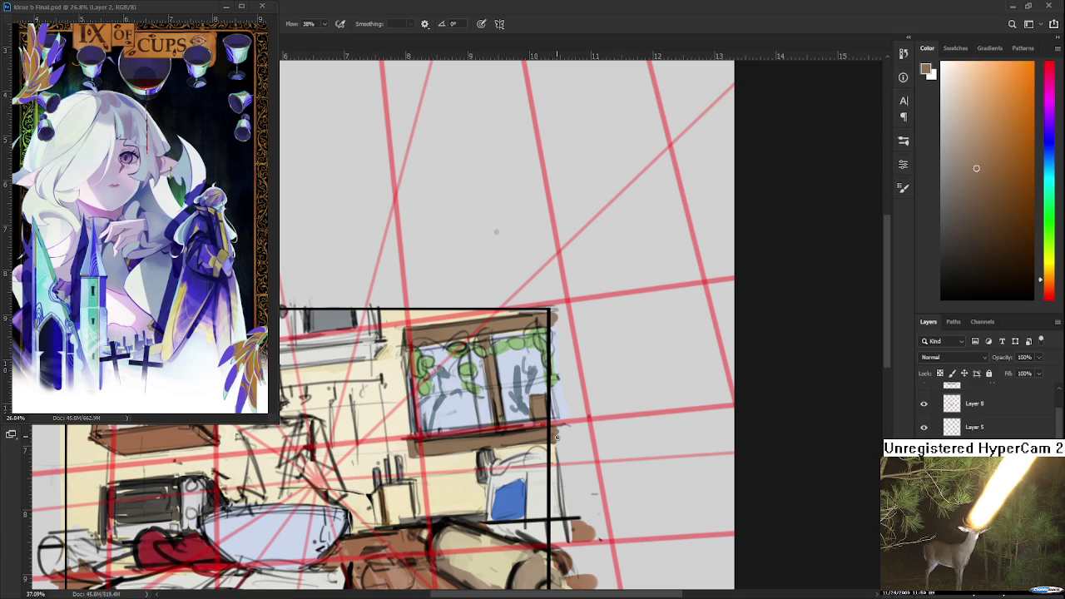
Alternate between eraser and brush while adjusting the zoom on the window.
key("e")
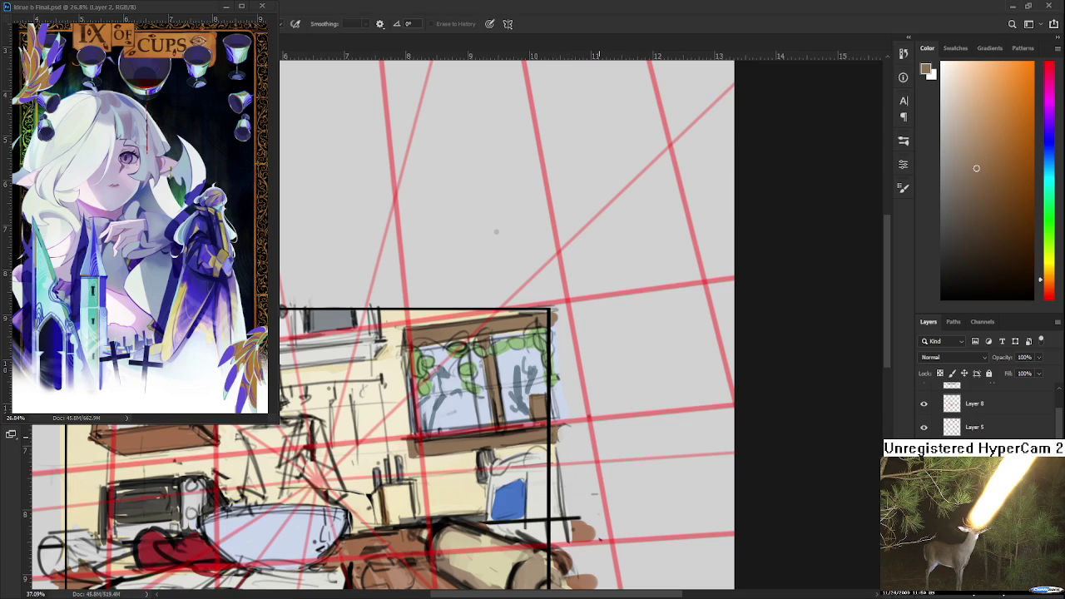
scroll(599, 431, "down", 2)
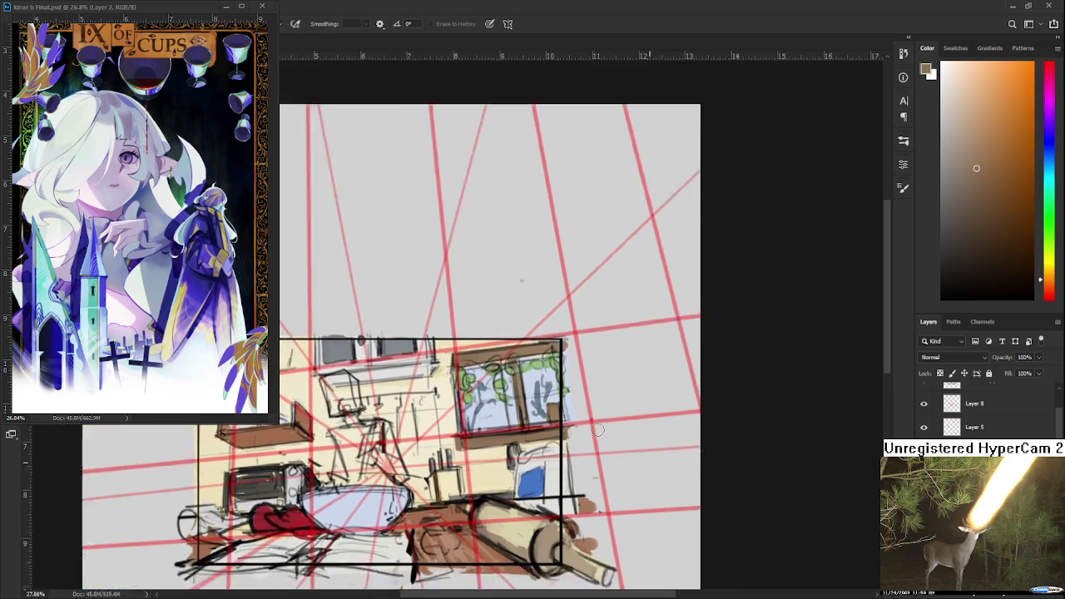
scroll(591, 429, "up", 2)
scroll(582, 427, "up", 2)
scroll(580, 427, "down", 1)
key("b")
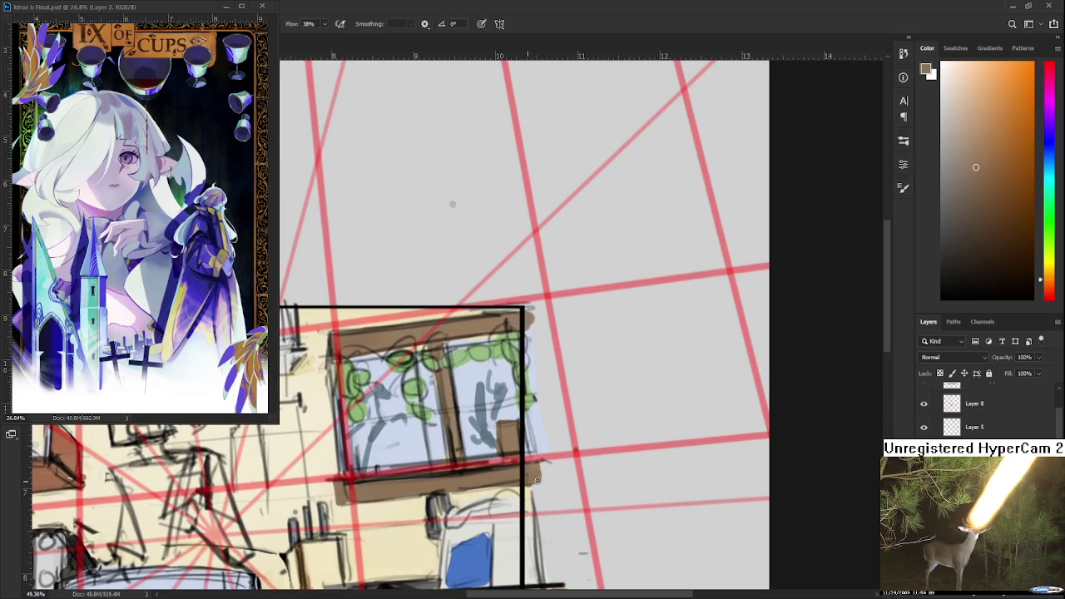
key("e")
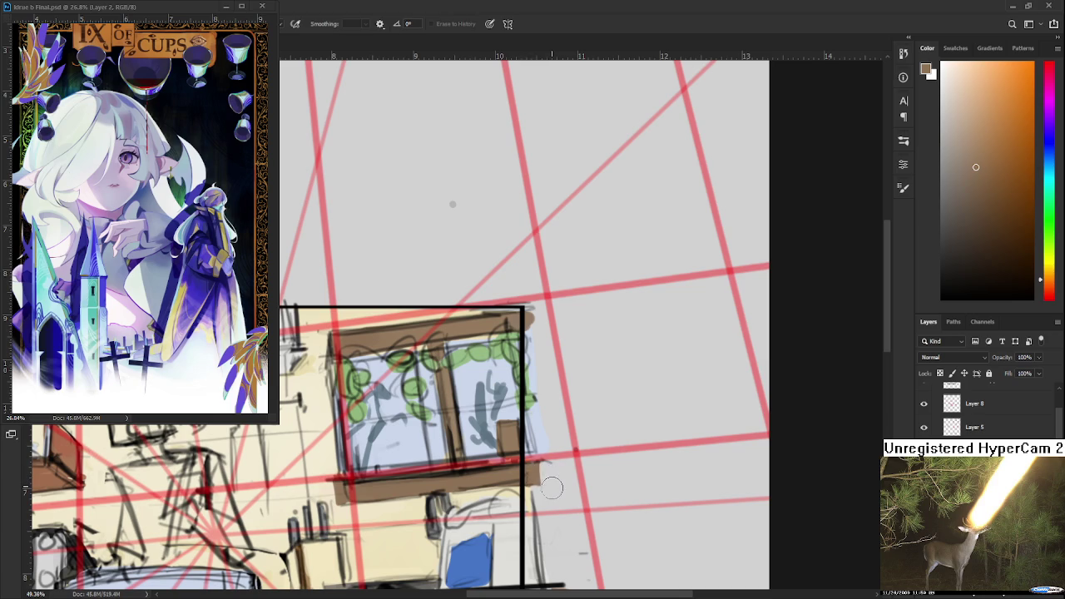
scroll(541, 482, "down", 1)
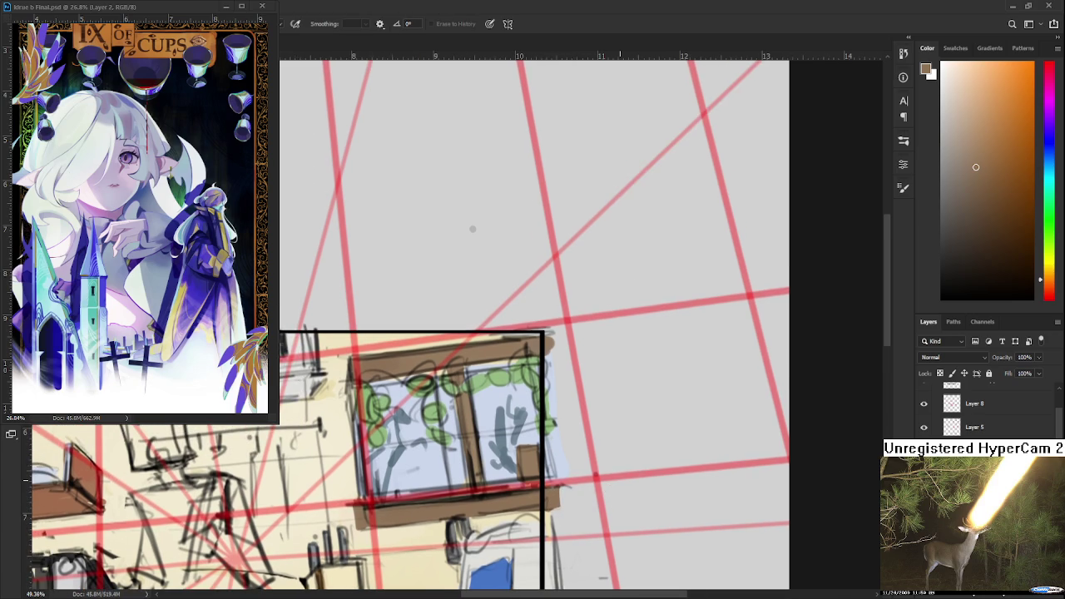
scroll(545, 366, "down", 2)
scroll(533, 370, "up", 1)
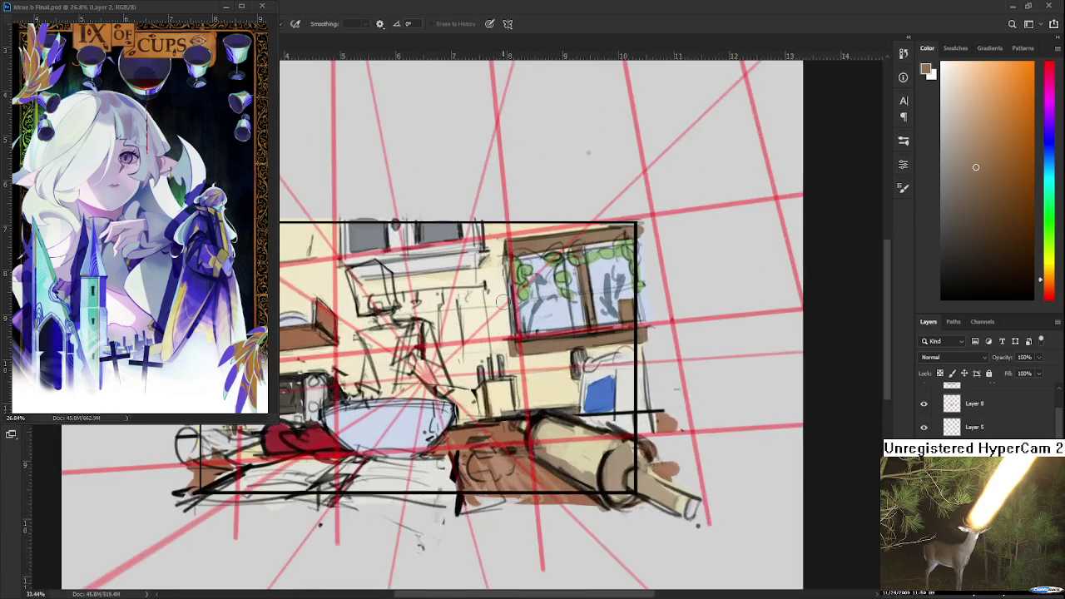
scroll(499, 375, "up", 1)
scroll(466, 381, "up", 1)
key("b")
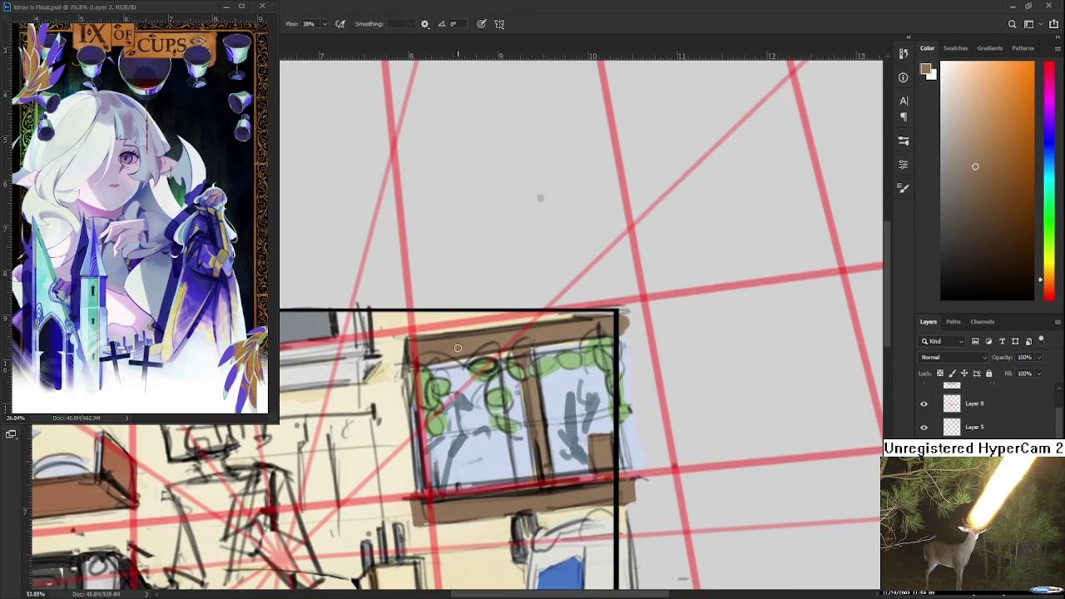
Sample the pale yellow wall colour at the window frame and a counter colour.
mouse_move(479, 358)
left_mouse_down()
mouse_move(408, 379)
mouse_move(511, 363)
left_mouse_up()
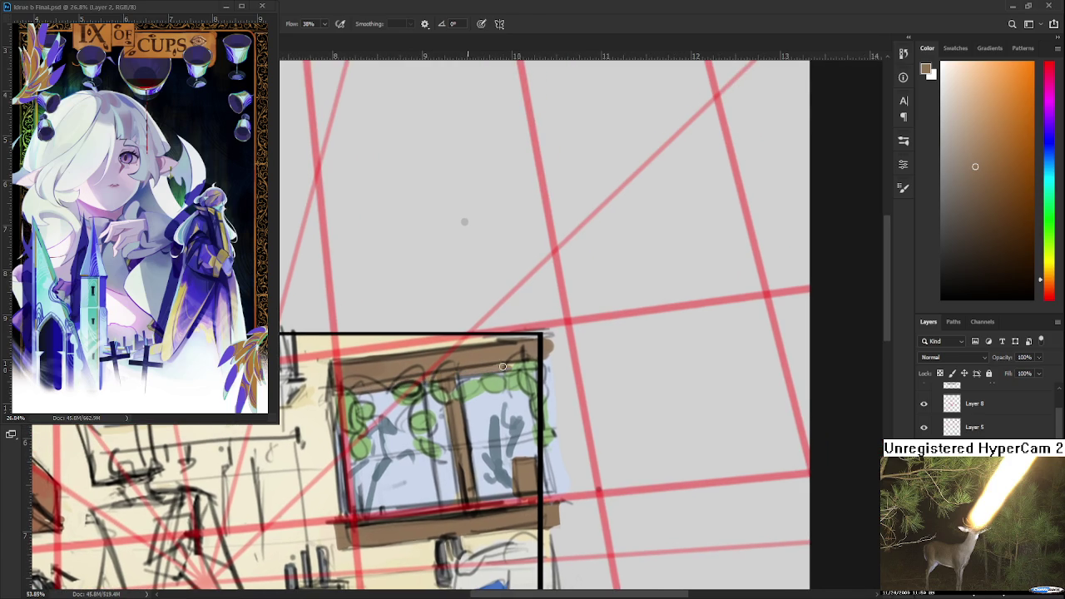
scroll(521, 356, "down", 3)
scroll(522, 360, "down", 3)
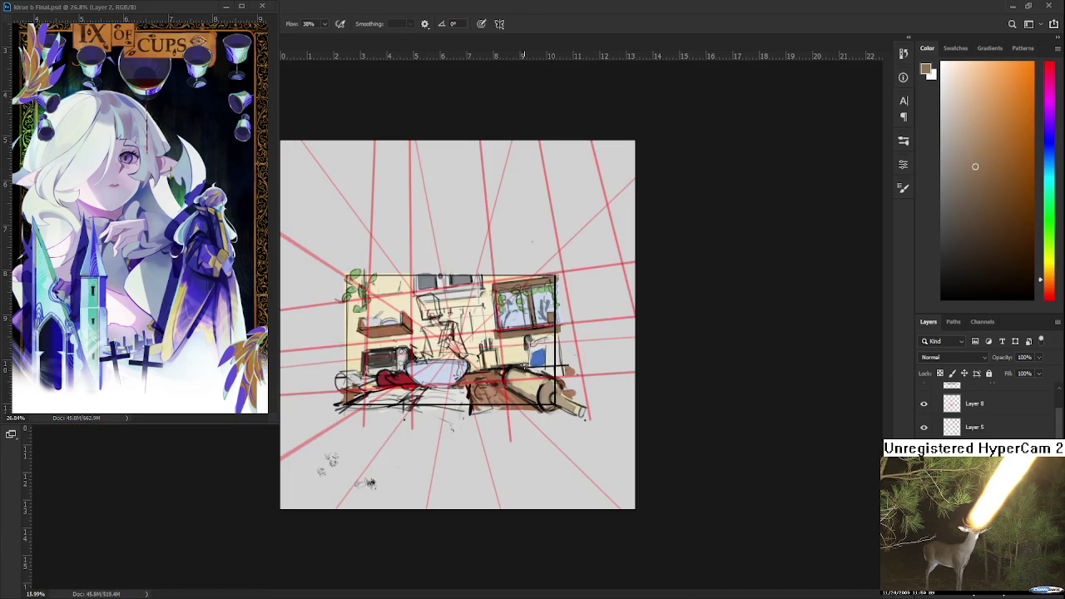
scroll(524, 363, "down", 2)
scroll(525, 364, "down", 1)
scroll(525, 364, "up", 2)
scroll(524, 366, "up", 3)
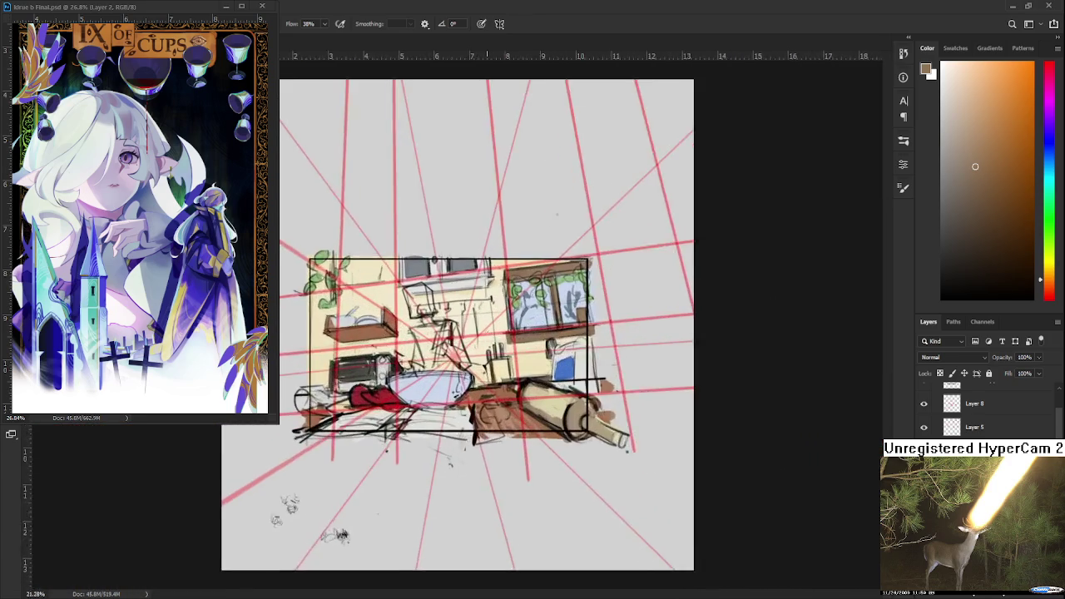
scroll(515, 367, "up", 2)
left_click(505, 371, "alt")
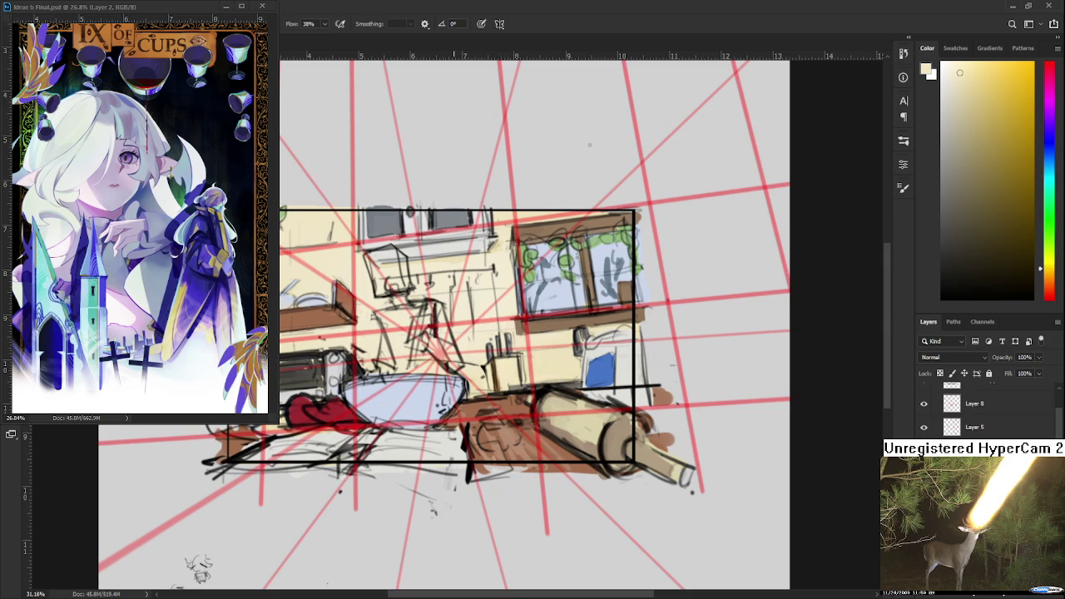
left_click_drag(505, 370, 450, 430)
left_click(447, 439, "alt")
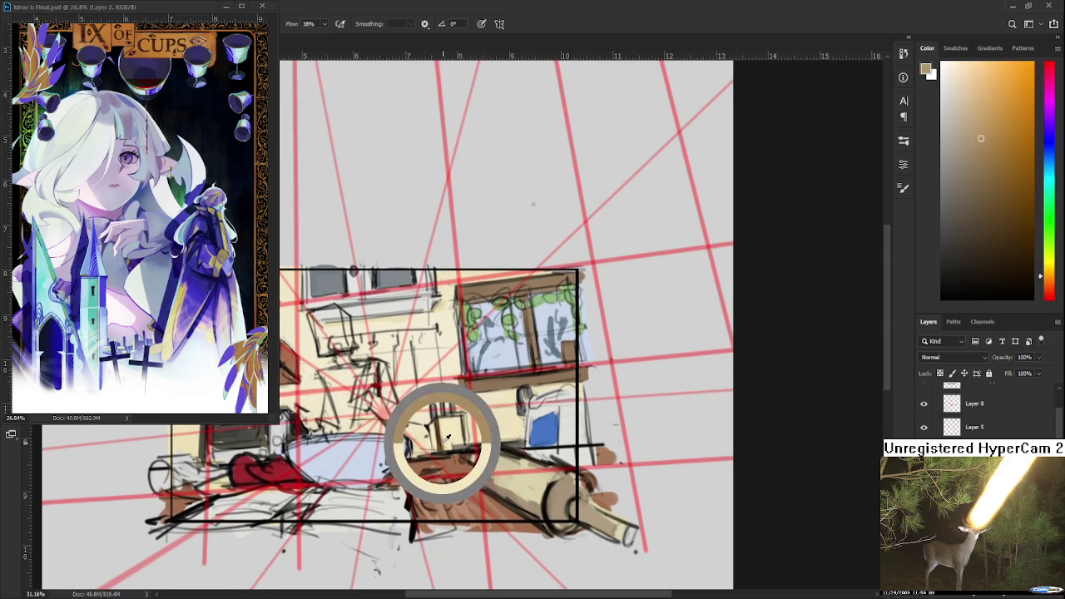
scroll(441, 428, "down", 1)
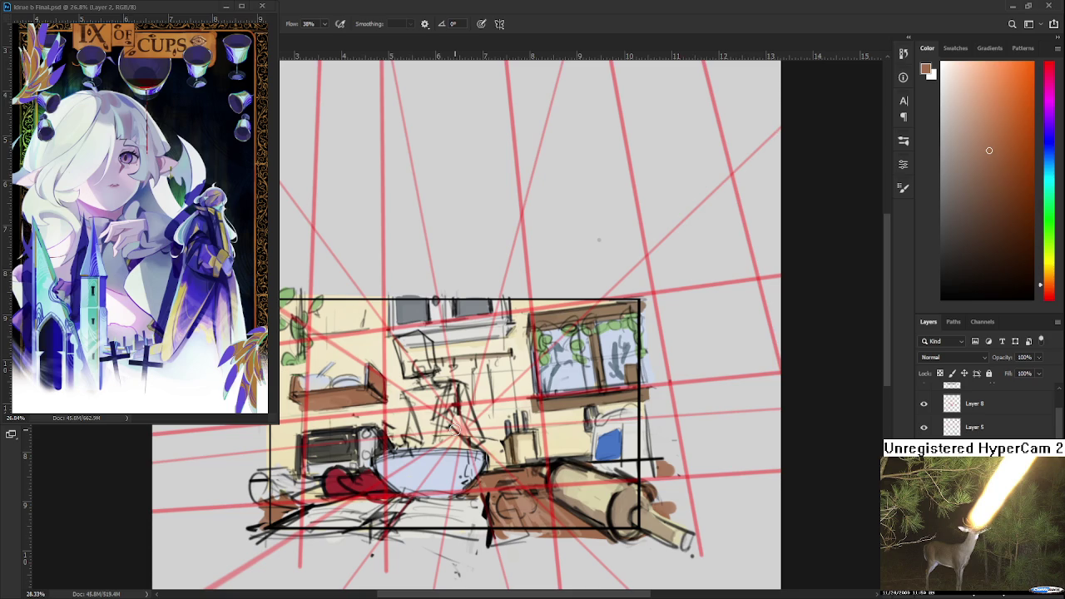
Sample the cloth's red and paint it darker, extending its left side.
scroll(456, 425, "up", 2)
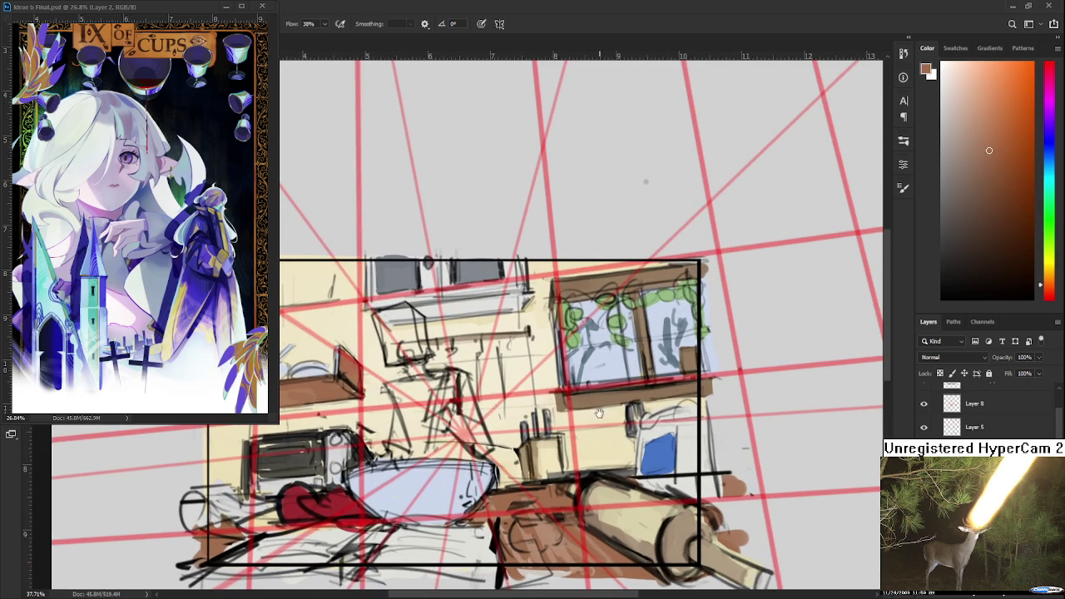
left_click_drag(599, 413, 563, 432)
left_click(423, 506, "alt")
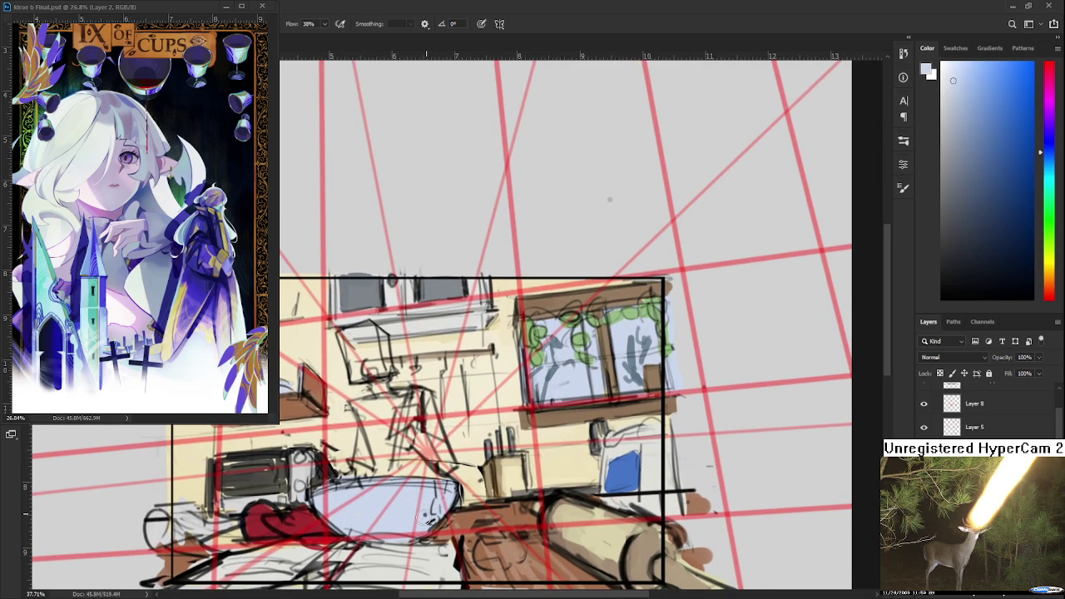
scroll(423, 524, "down", 3)
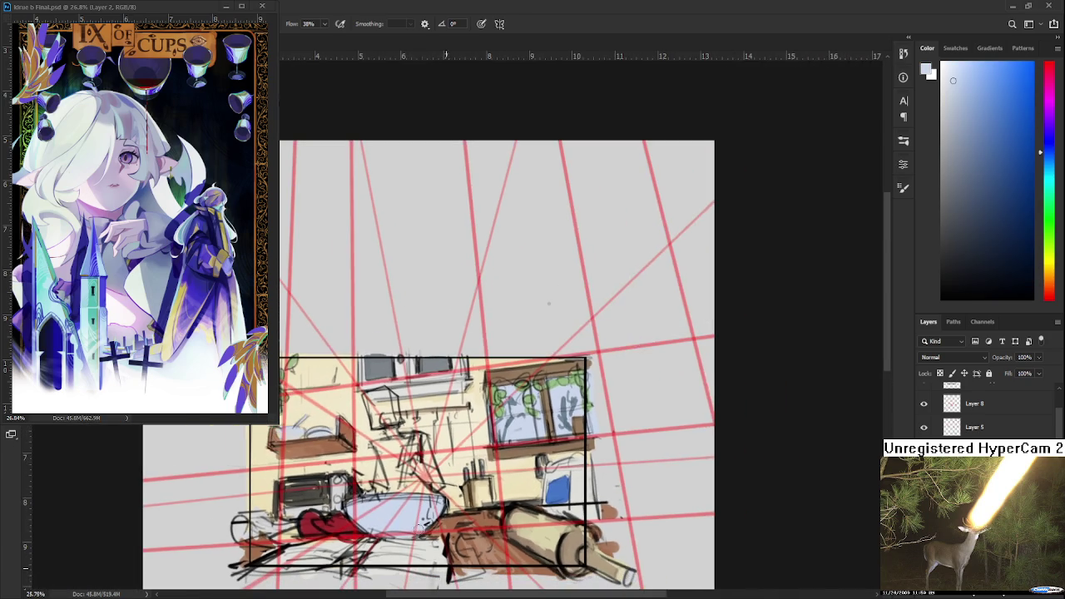
scroll(428, 516, "up", 1)
scroll(437, 505, "up", 1)
scroll(432, 505, "up", 1)
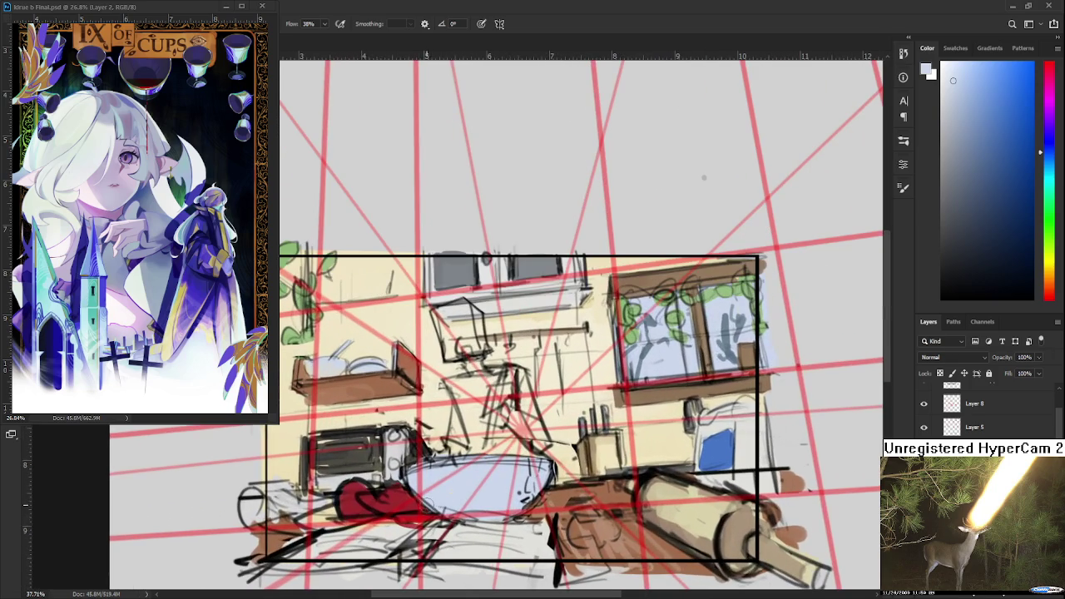
left_click(297, 505, "alt")
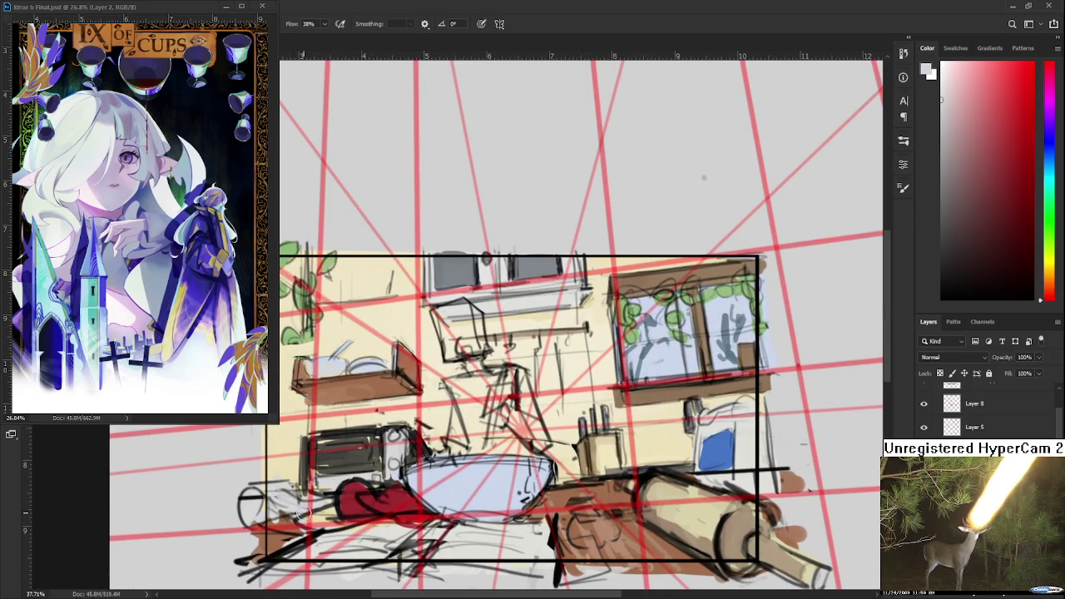
left_click(356, 506, "alt")
left_click_drag(364, 494, 456, 531)
Flip the canvas horizontally to check the composition.
scroll(398, 501, "down", 2)
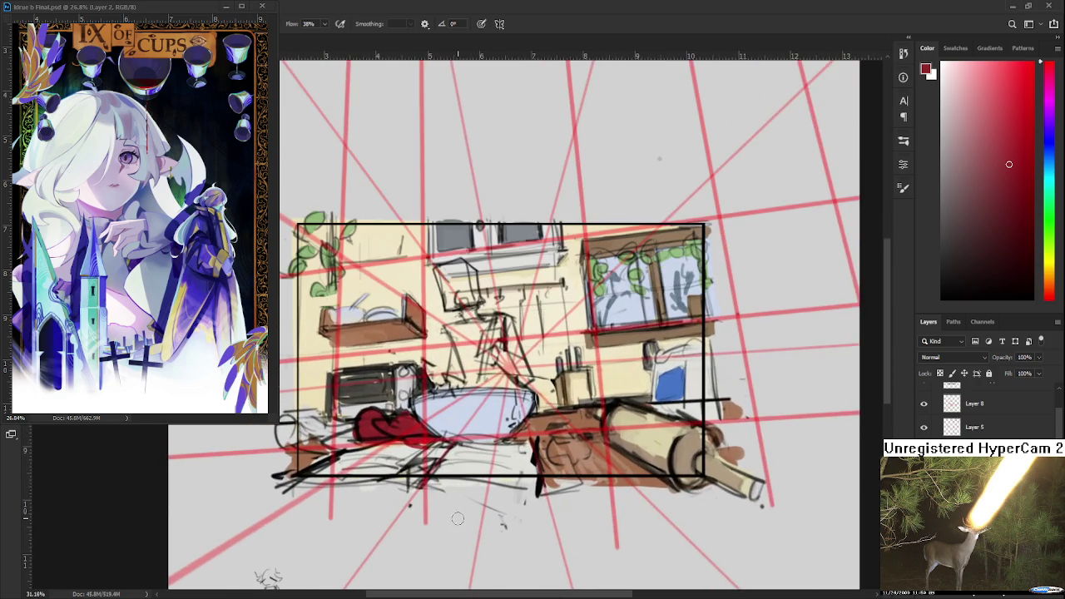
scroll(416, 516, "down", 1)
scroll(361, 500, "down", 1)
scroll(499, 484, "up", 1)
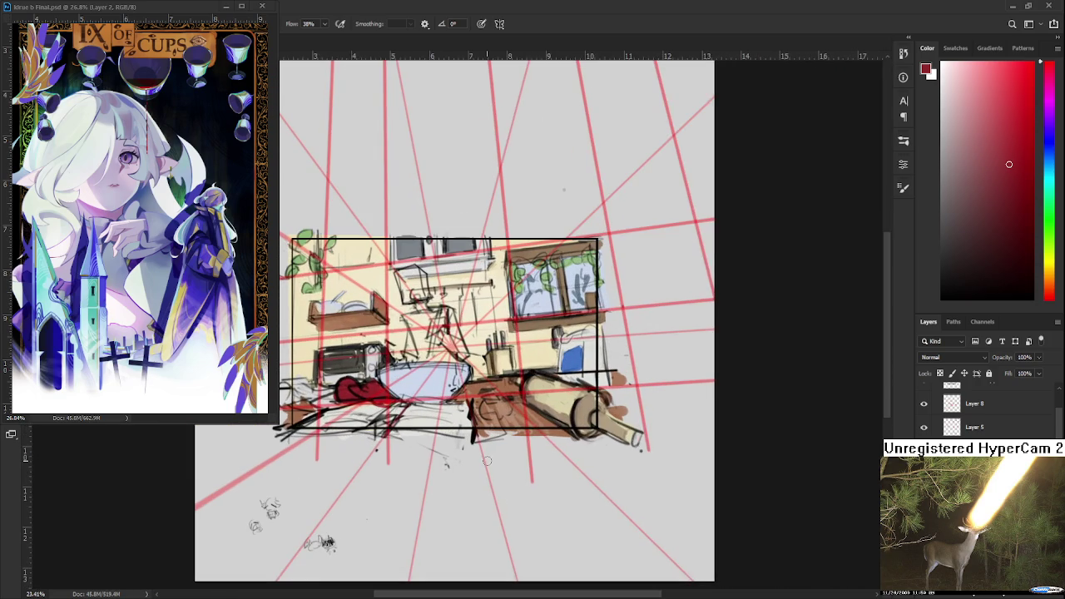
key("ctrl+shift+h")
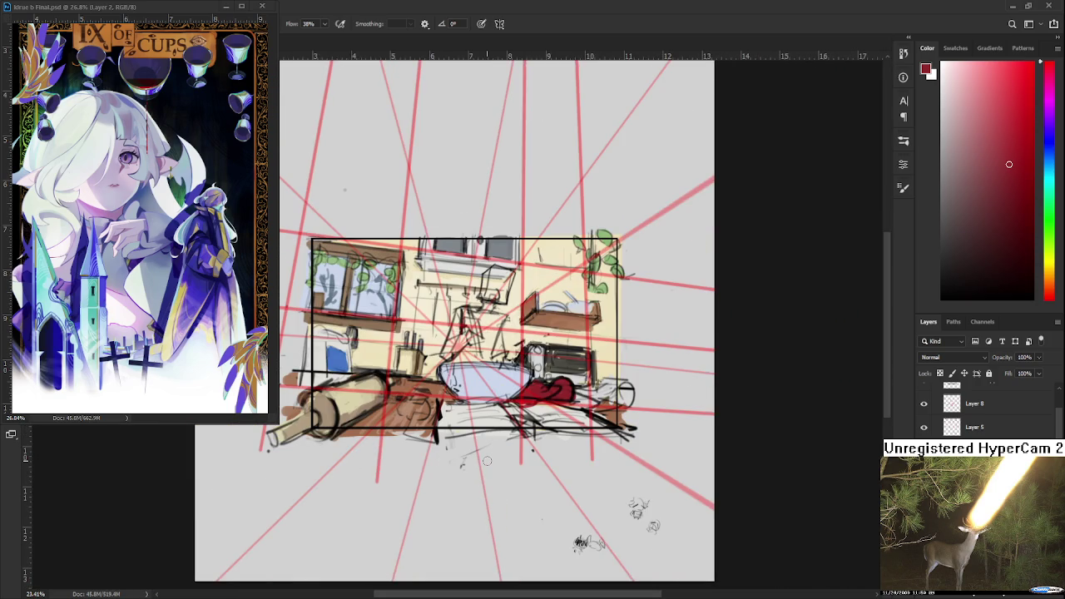
Flip the canvas back to normal and sample the wooden table's brown.
key("ctrl+shift+h")
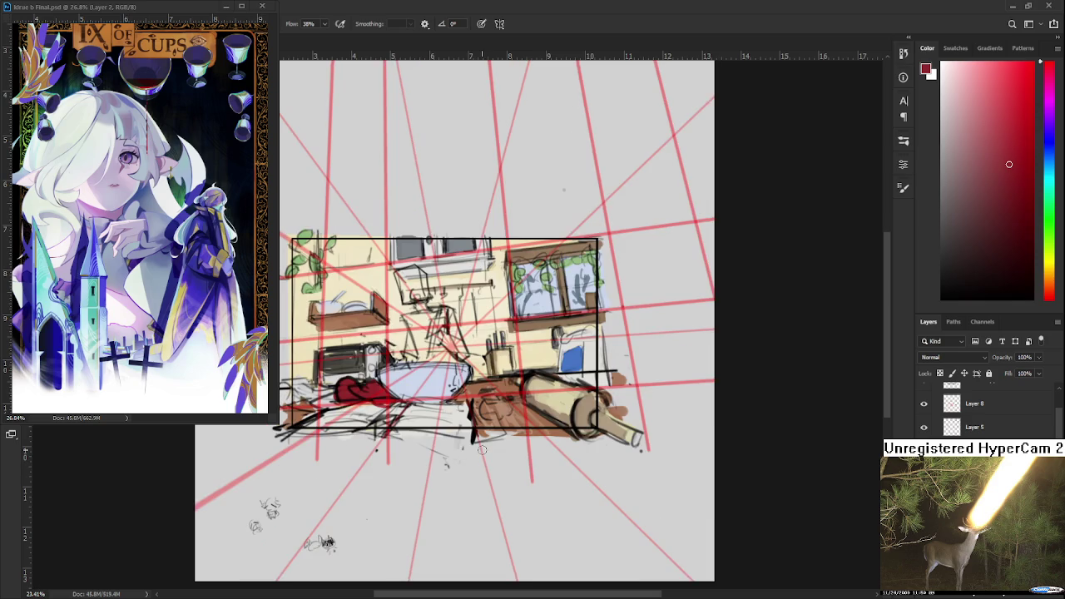
scroll(483, 444, "up", 1)
left_click_drag(482, 444, 576, 503)
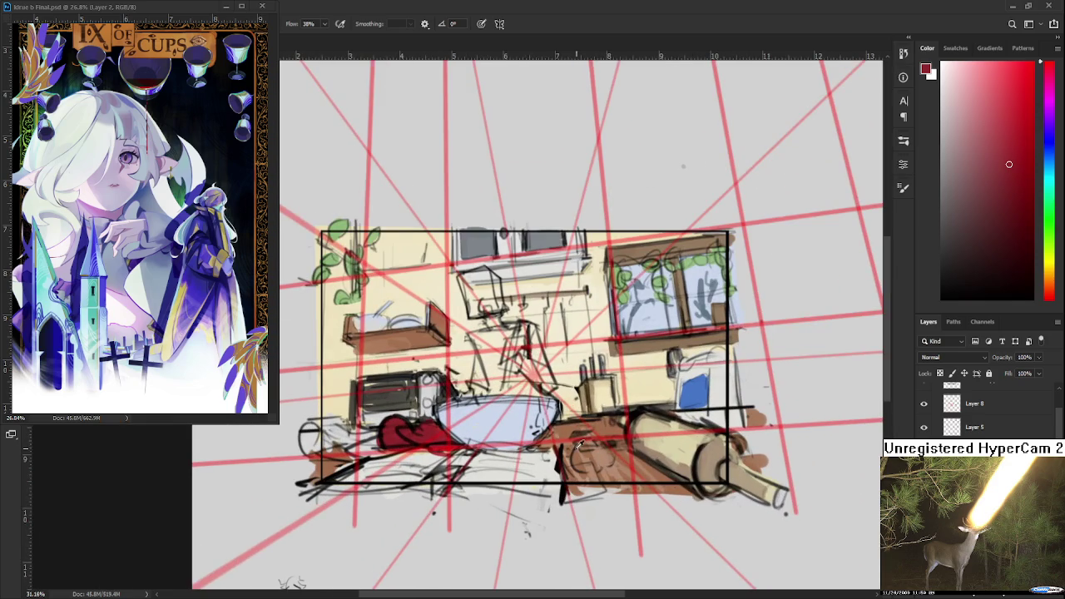
left_click(566, 434, "alt")
left_click(582, 454, "alt")
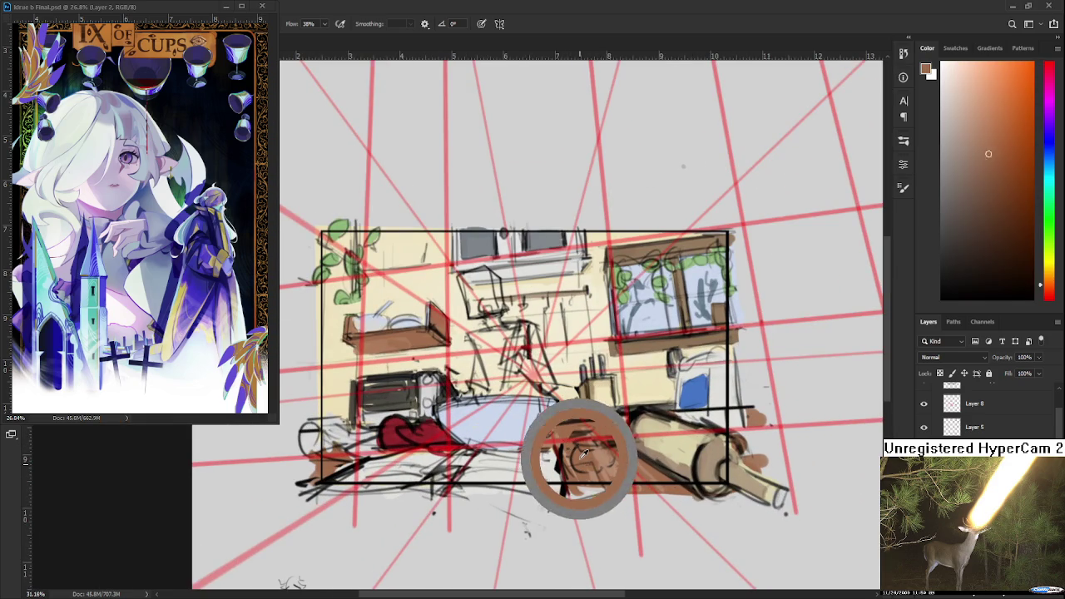
left_click(626, 457, "alt")
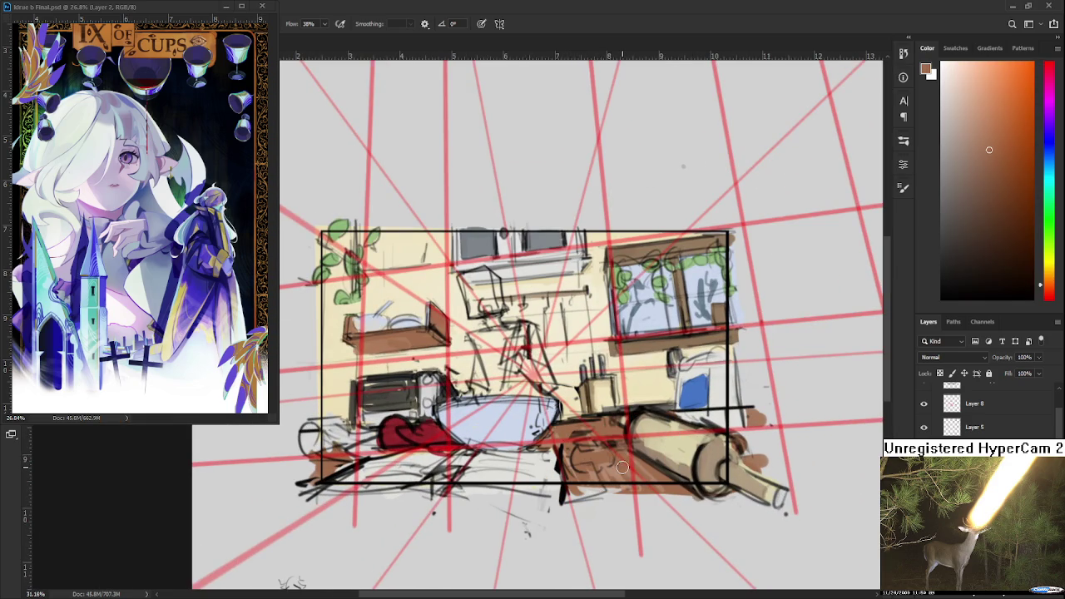
Hide Layer 8's red perspective guides, briefly showing them again to compare.
scroll(613, 481, "down", 1)
scroll(613, 481, "up", 1)
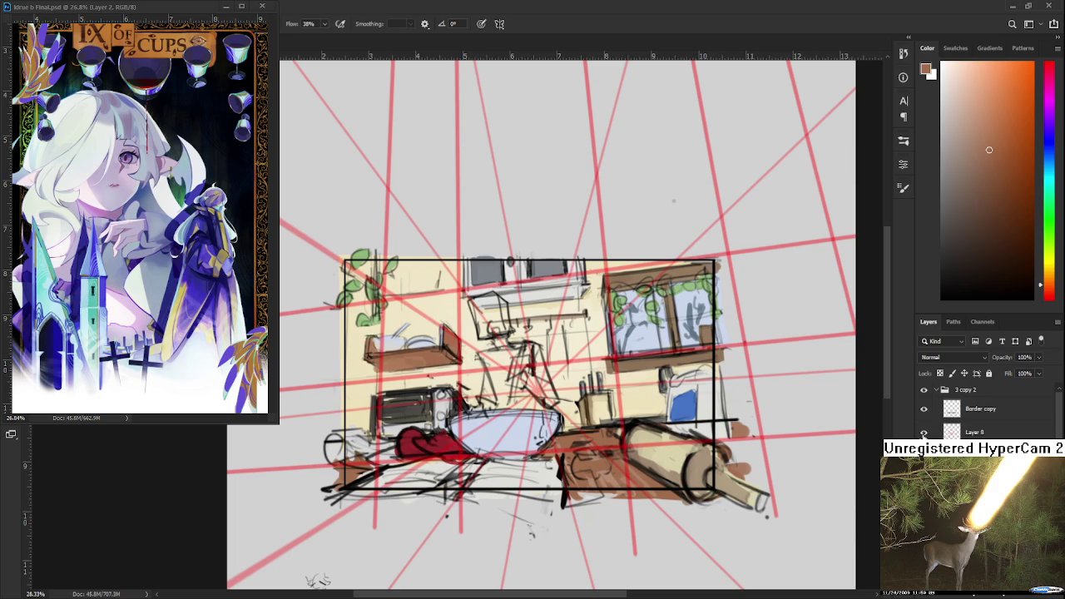
left_click(923, 432)
left_click_drag(591, 448, 566, 463)
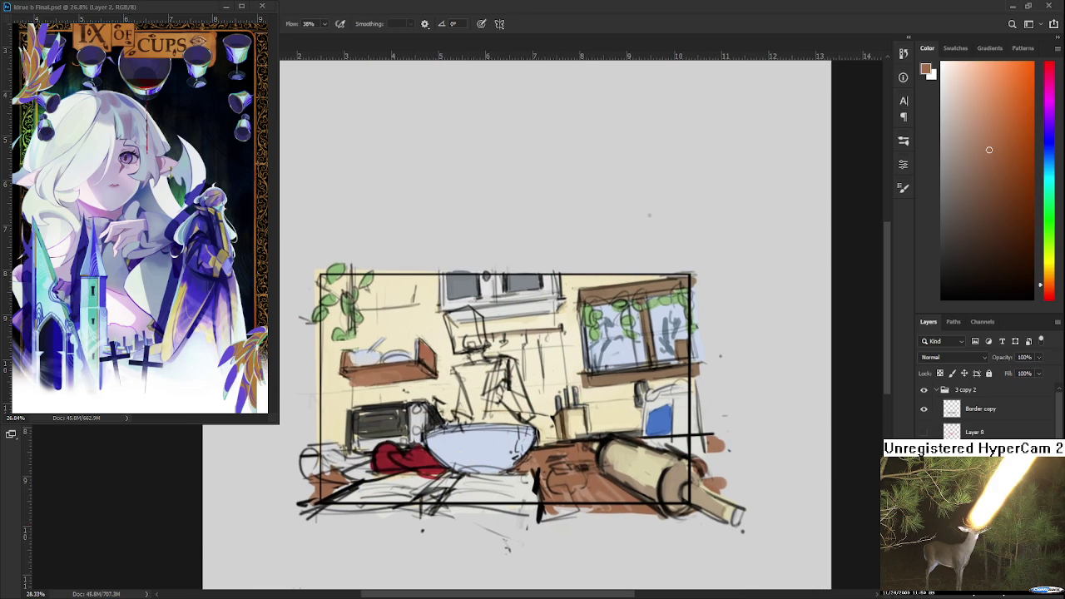
left_click(923, 432)
left_click(923, 432)
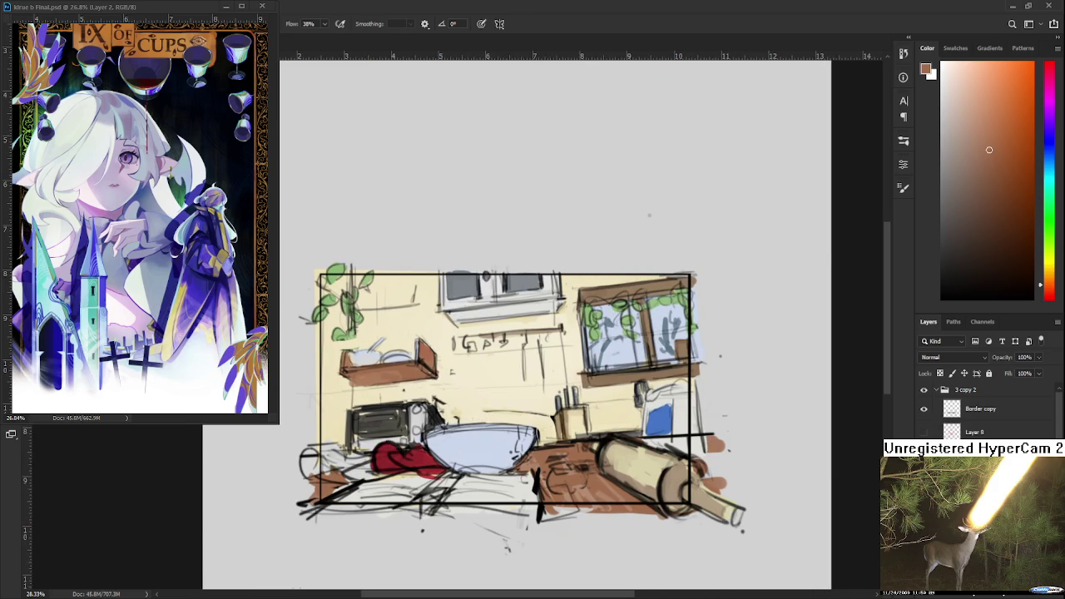
mouse_move(635, 484)
left_mouse_down()
mouse_move(513, 483)
mouse_move(456, 376)
mouse_move(496, 397)
left_mouse_up()
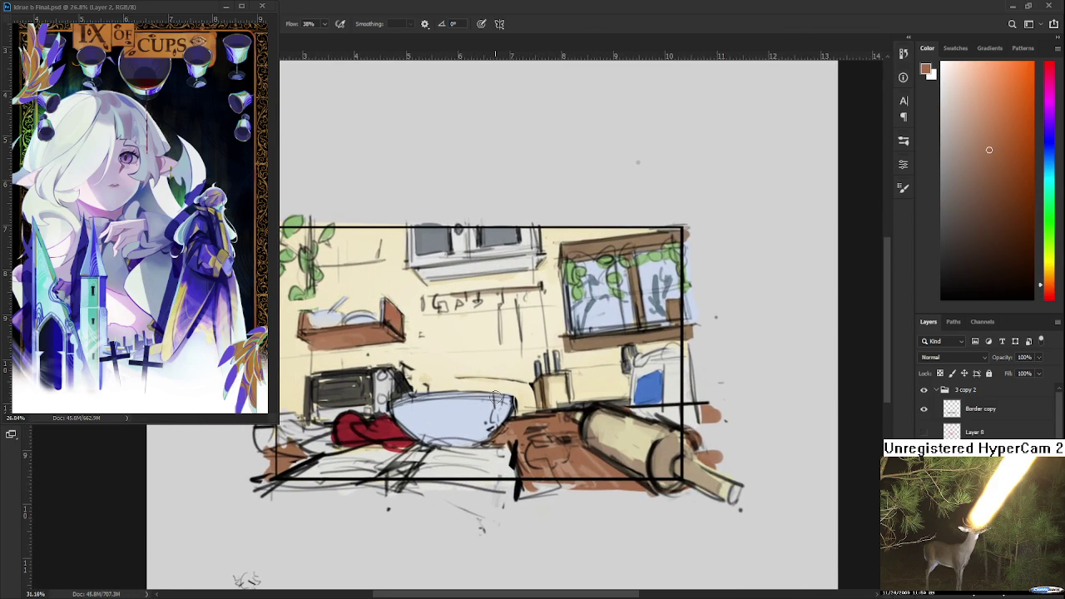
Toggle the line art to inspect the colour blocks, leaving the yellow wall colour hidden.
key("ctrl+comma")
key("ctrl+comma")
key("ctrl+comma")
key("ctrl+comma")
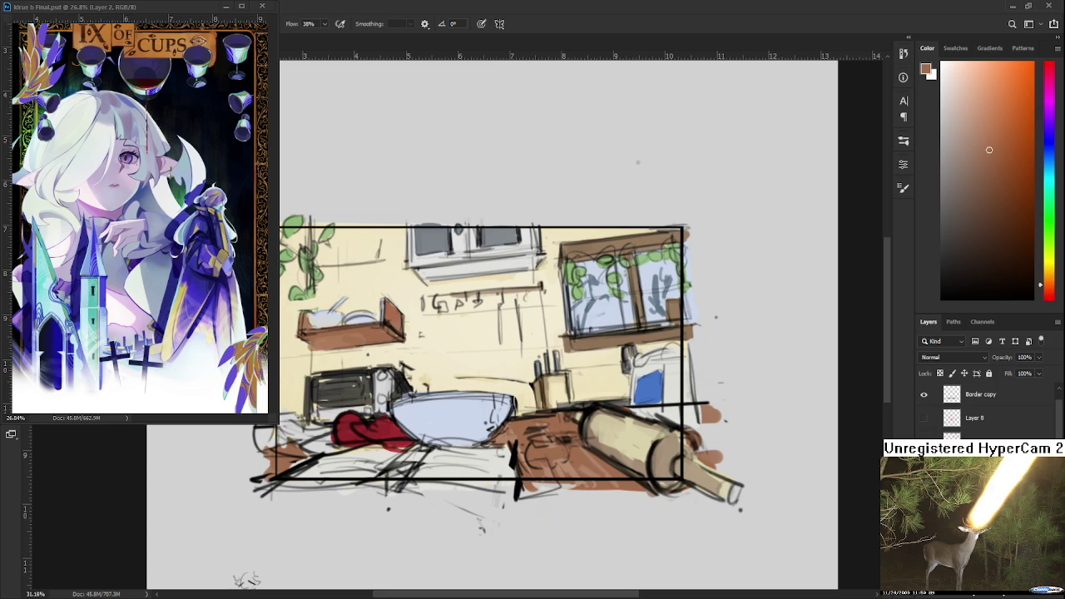
key("ctrl+comma")
key("ctrl+comma")
key("ctrl+comma")
key("ctrl+comma")
scroll(986, 412, "down", 1)
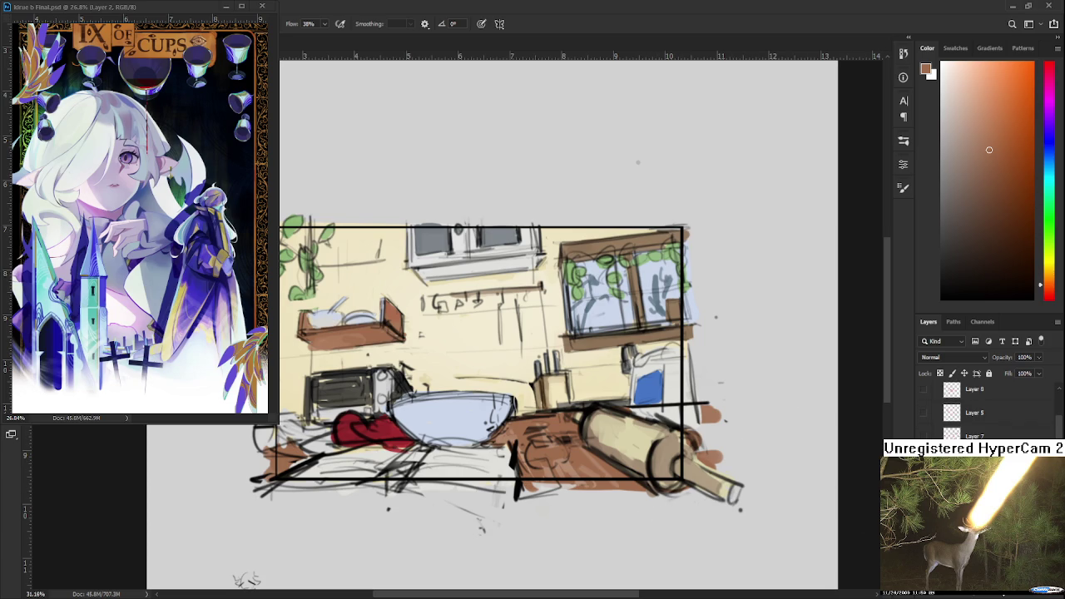
key("ctrl+comma")
key("ctrl+comma")
key("ctrl+comma")
key("ctrl+comma")
key("ctrl+comma")
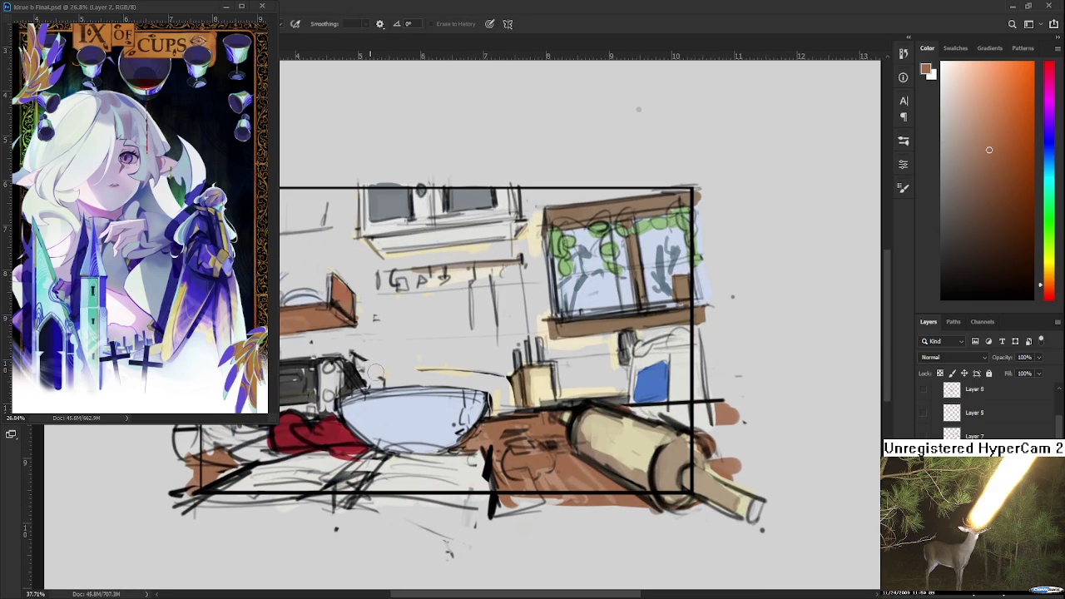
Brush darker strokes over the line above the blue bowl and the hanging utensils.
left_click_drag(417, 368, 494, 373)
left_click_drag(426, 277, 466, 288)
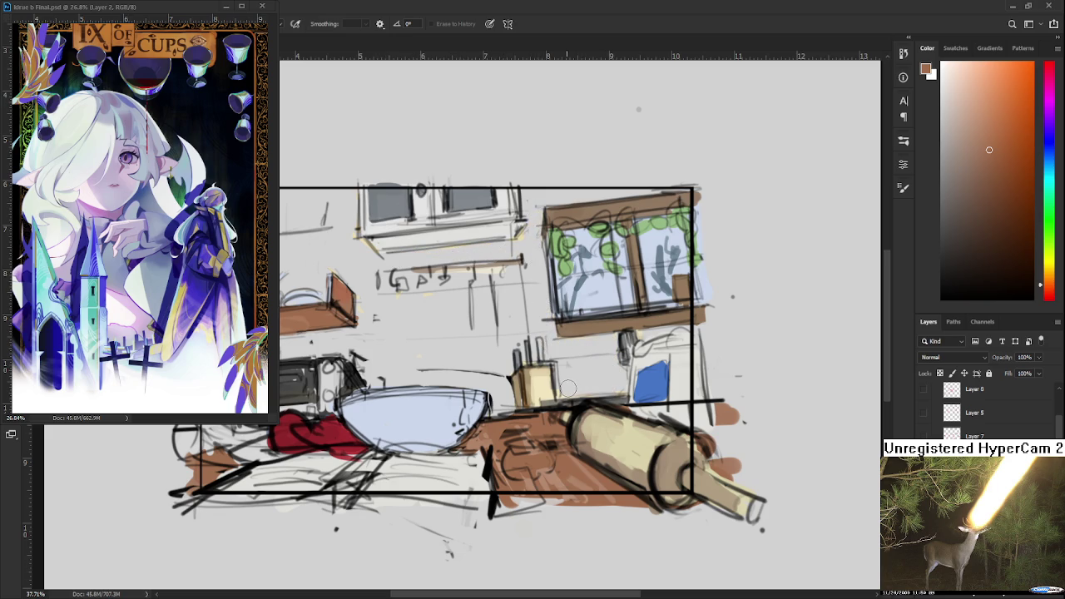
scroll(620, 415, "down", 2)
scroll(620, 414, "down", 1)
scroll(337, 325, "up", 3)
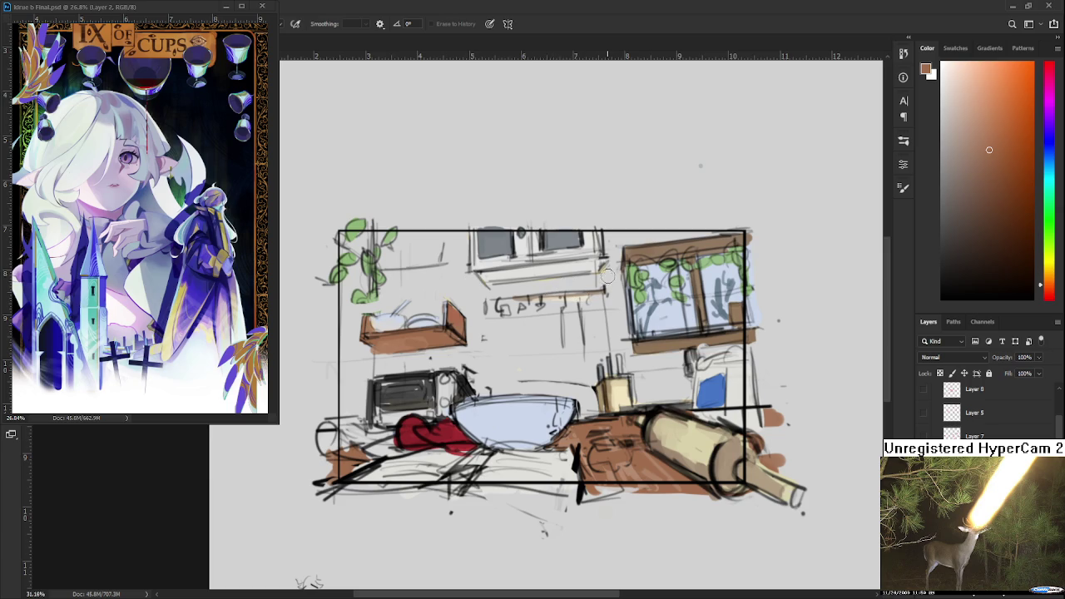
left_click_drag(539, 388, 544, 380)
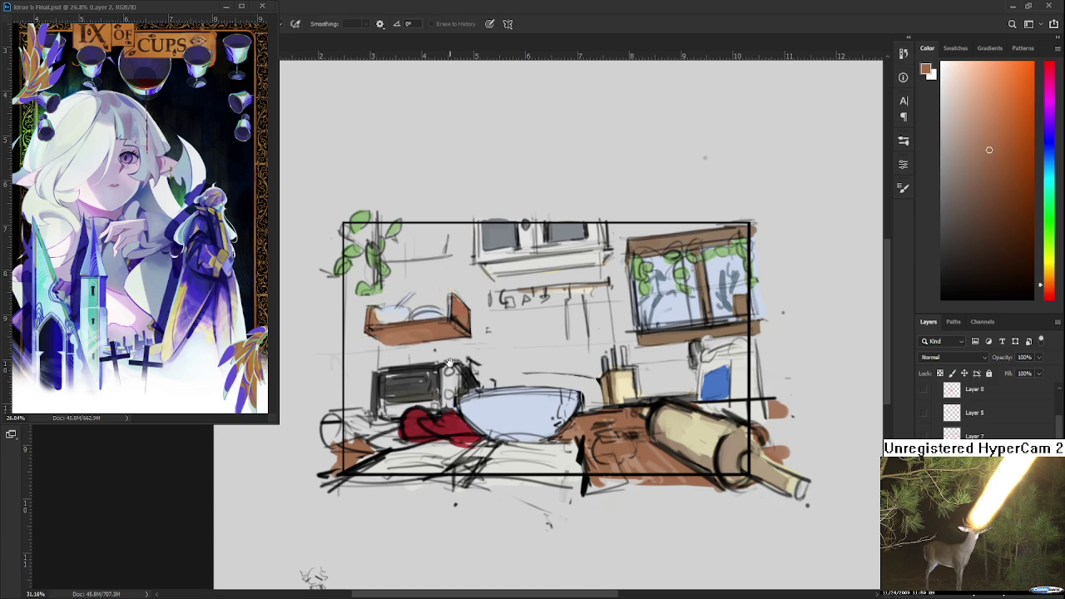
scroll(450, 363, "down", 1)
scroll(457, 424, "down", 1)
left_click_drag(457, 424, 536, 443)
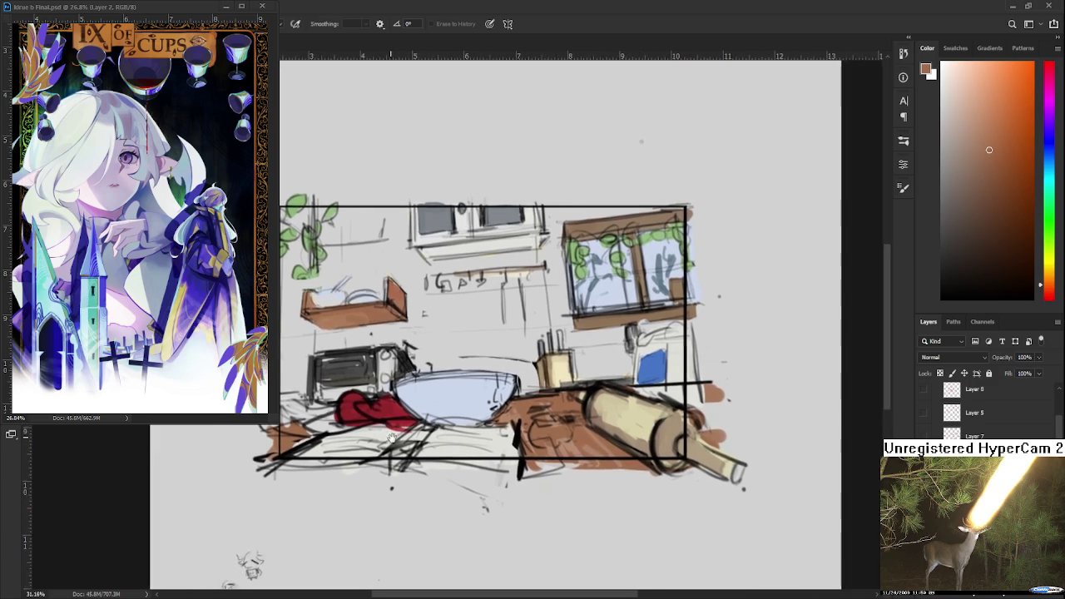
scroll(536, 444, "up", 2)
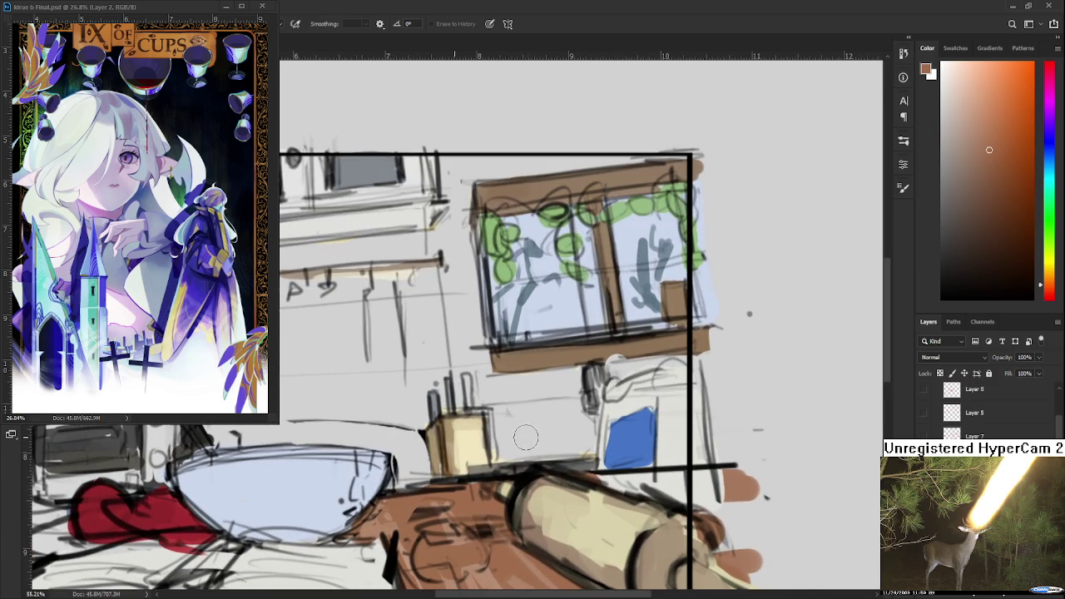
key("p")
key("e")
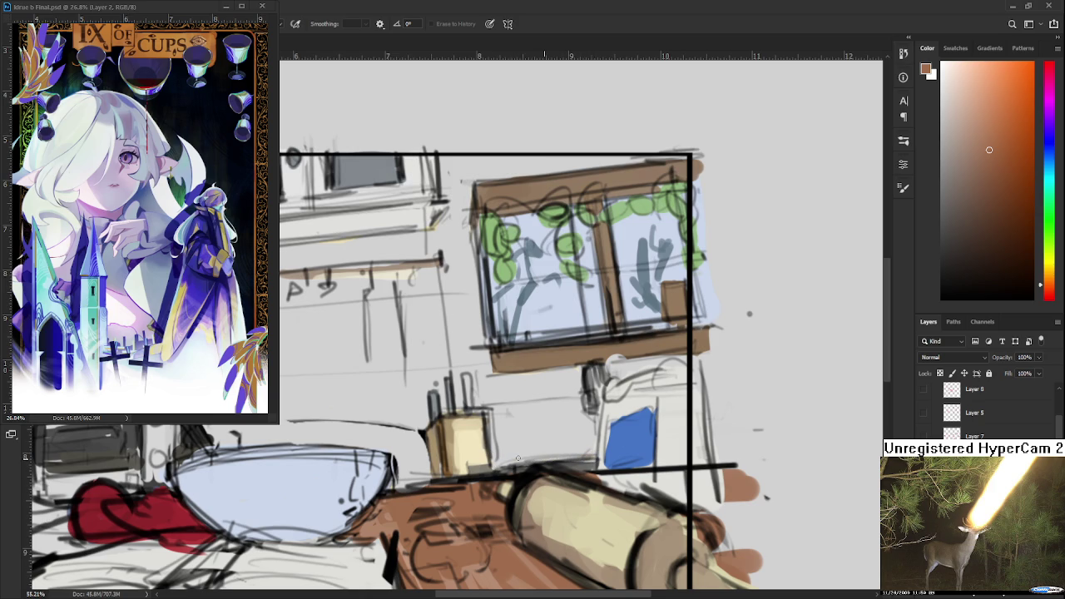
scroll(536, 458, "down", 2)
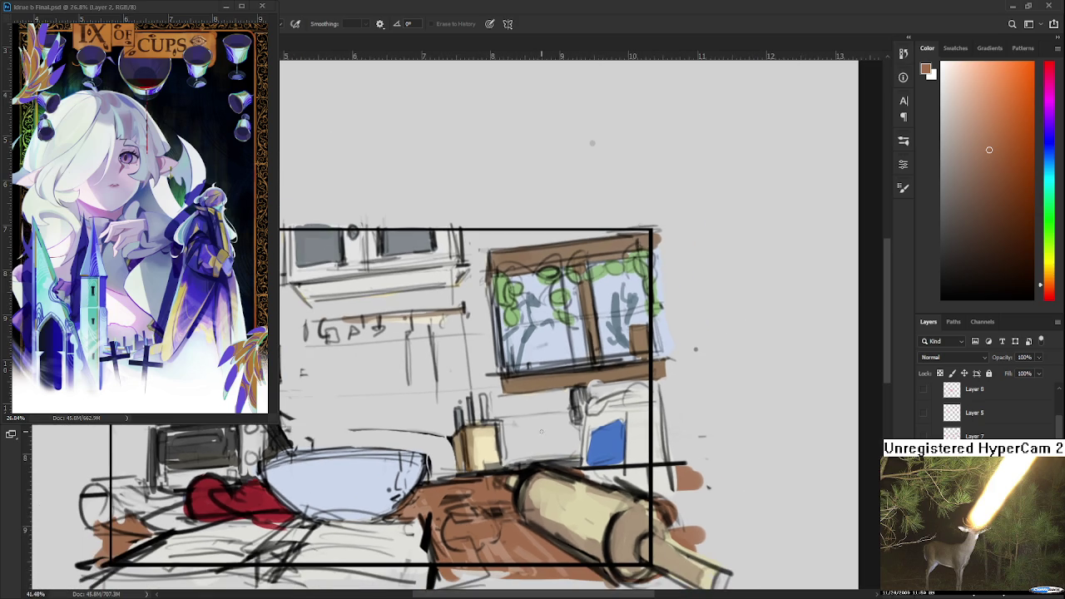
left_click_drag(574, 405, 593, 402)
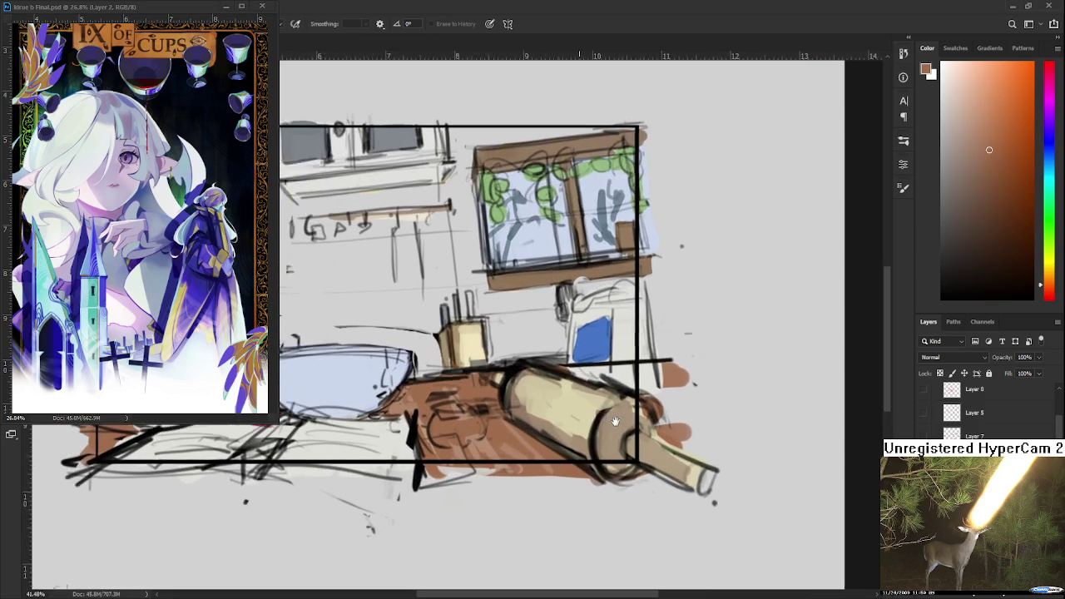
scroll(583, 407, "down", 1)
scroll(566, 421, "down", 1)
scroll(541, 437, "down", 1)
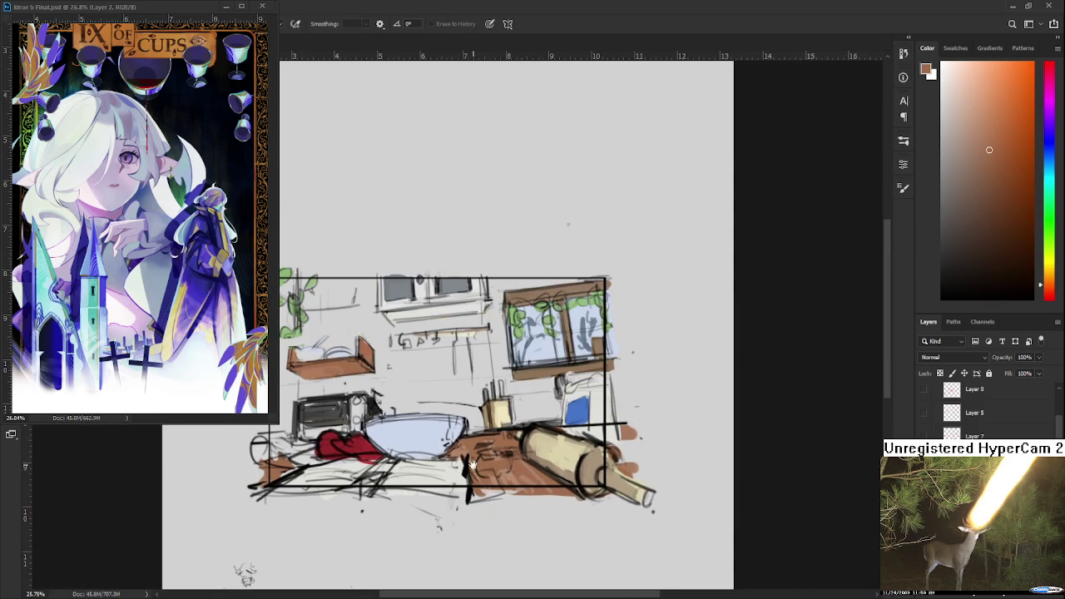
scroll(511, 452, "down", 1)
scroll(590, 449, "up", 1)
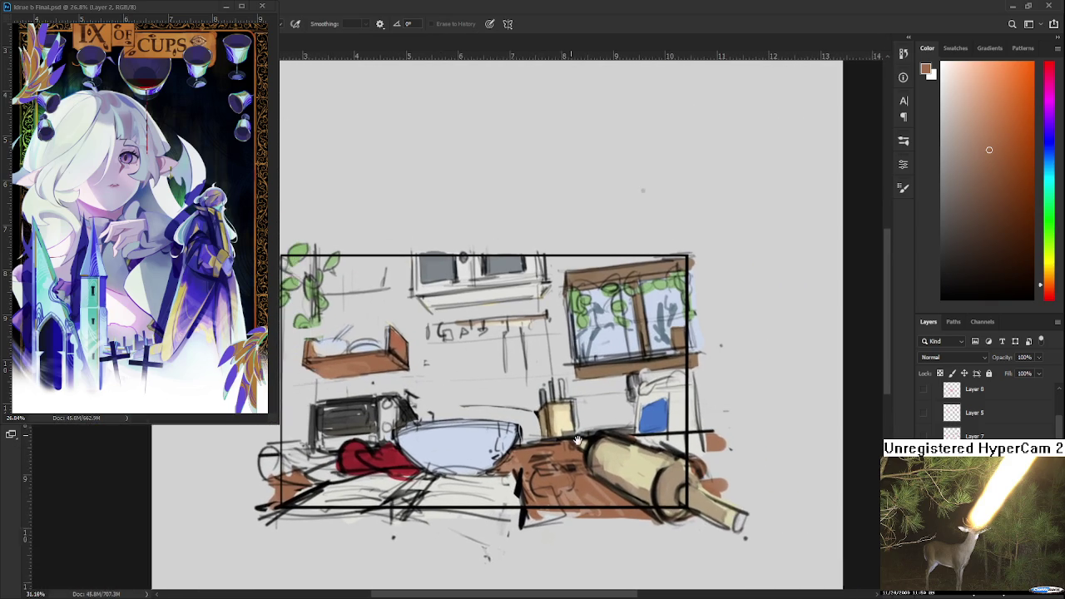
scroll(591, 450, "up", 1)
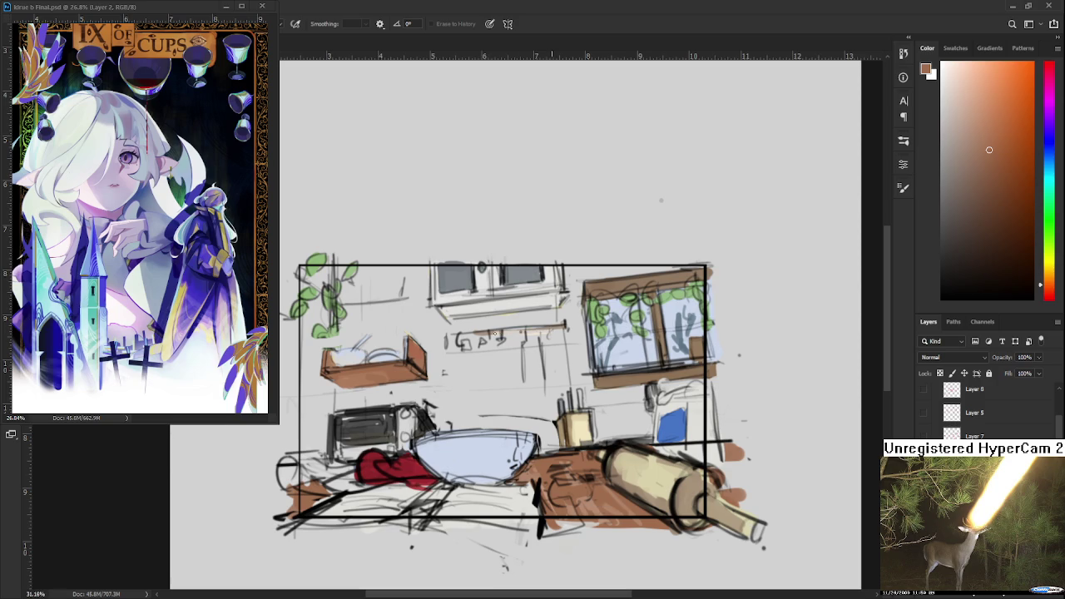
scroll(536, 349, "down", 2)
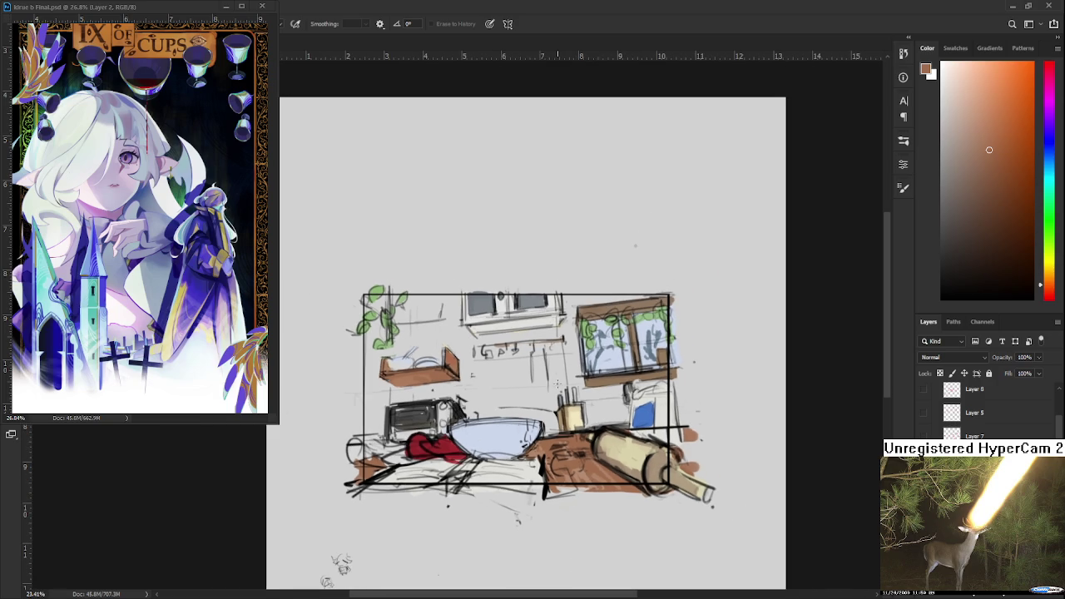
Zoom out over the blank lower-left canvas and redo a step to check recent strokes.
scroll(535, 379, "up", 1)
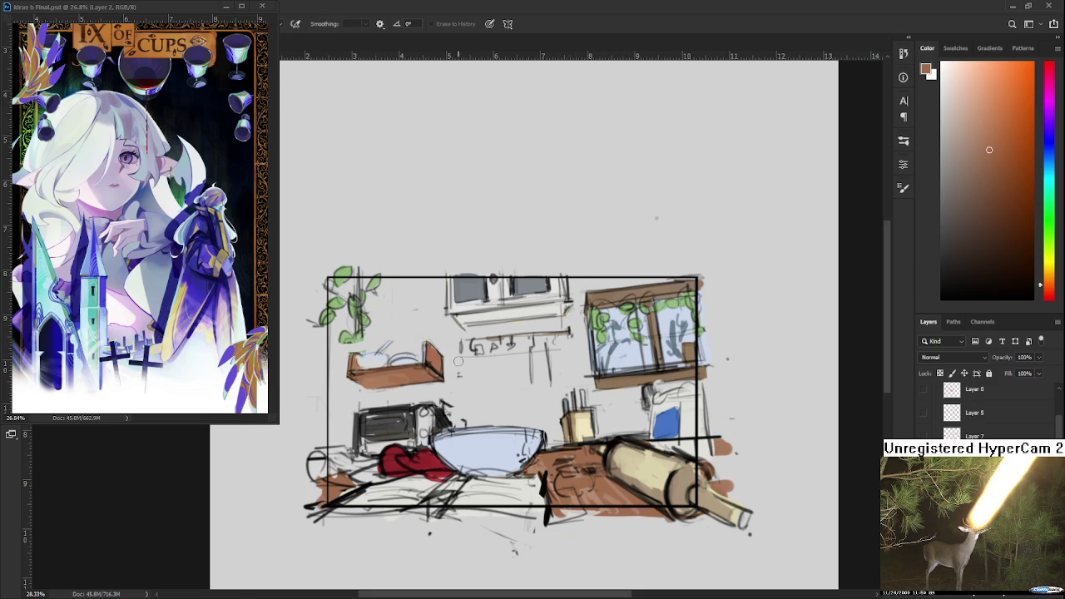
scroll(460, 363, "down", 2)
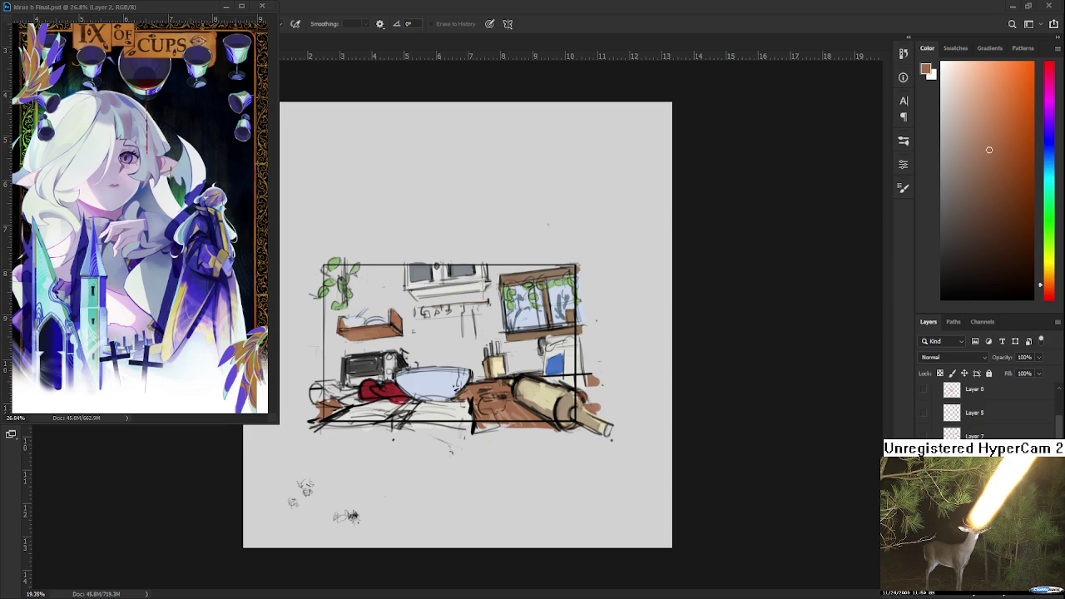
scroll(439, 456, "up", 2)
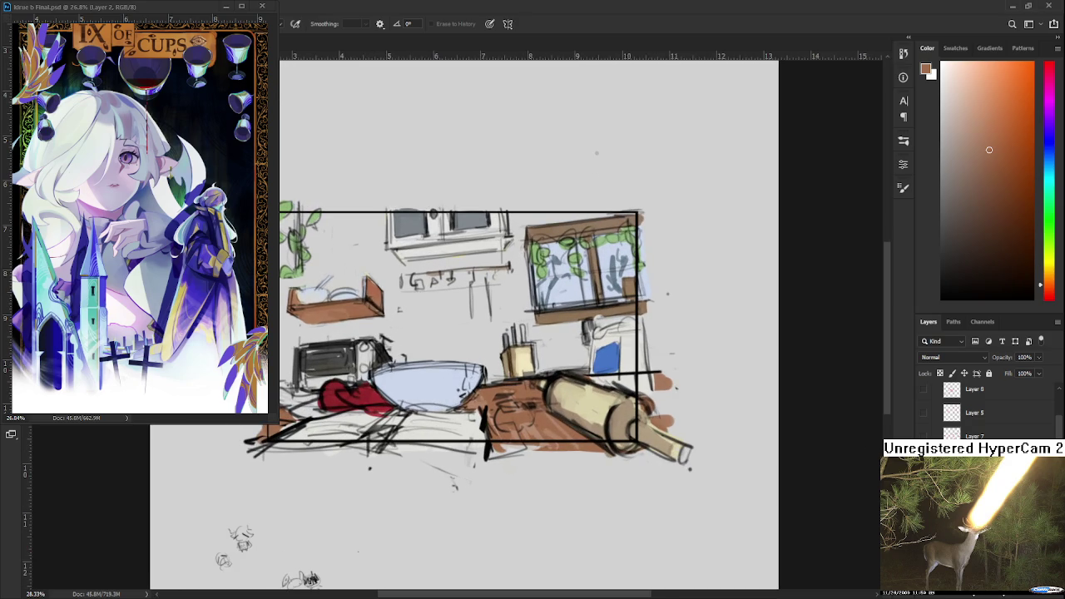
key("ctrl+shift+z")
Undo and redo to bring back the yellow wall colour, recentring the sketch.
key("ctrl+z")
key("ctrl+shift+z")
scroll(524, 428, "down", 1)
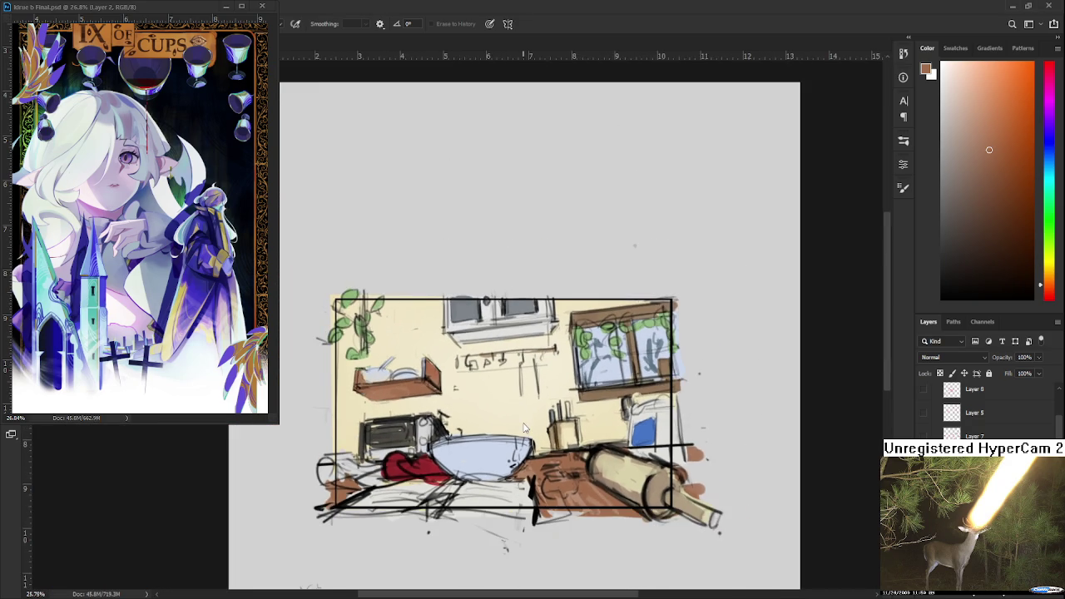
scroll(524, 428, "up", 1)
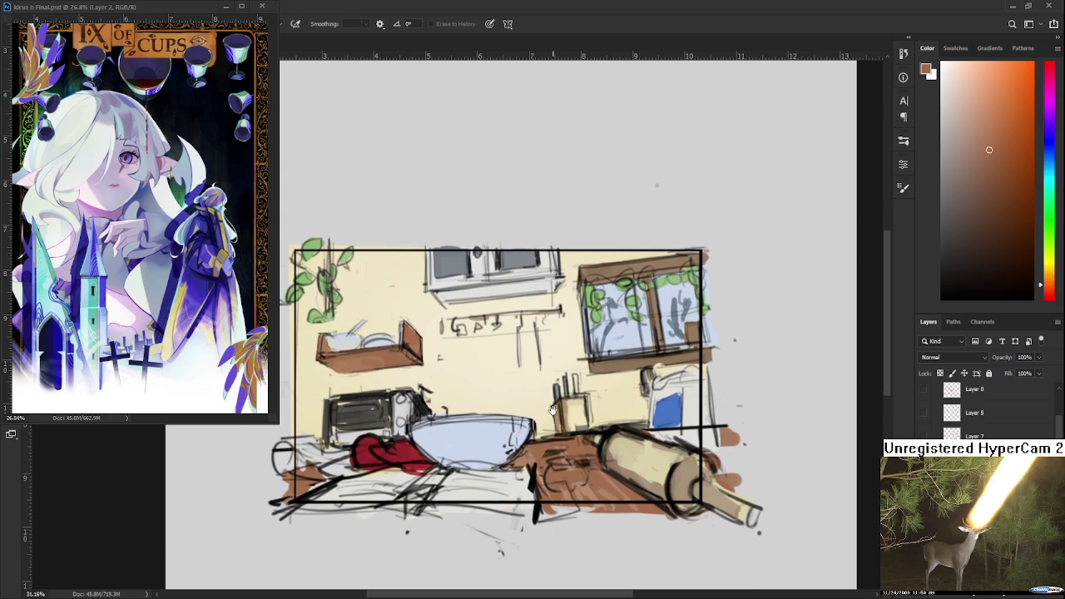
mouse_move(652, 452)
left_mouse_down()
mouse_move(562, 427)
mouse_move(556, 439)
left_mouse_up()
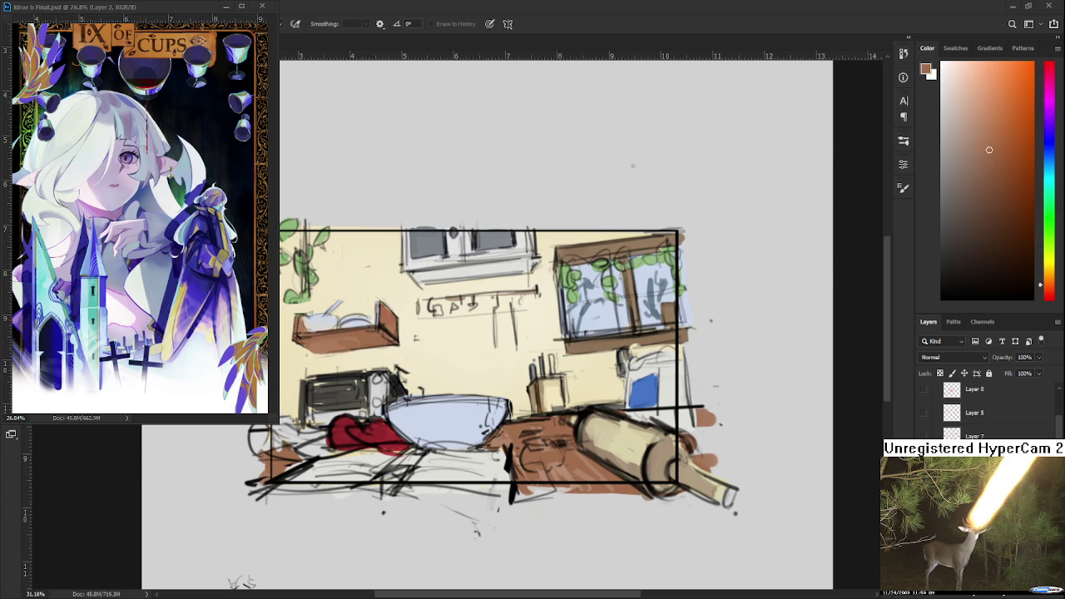
Zoom in and scroll around the left side of the kitchen sketch.
left_click_drag(303, 365, 502, 430)
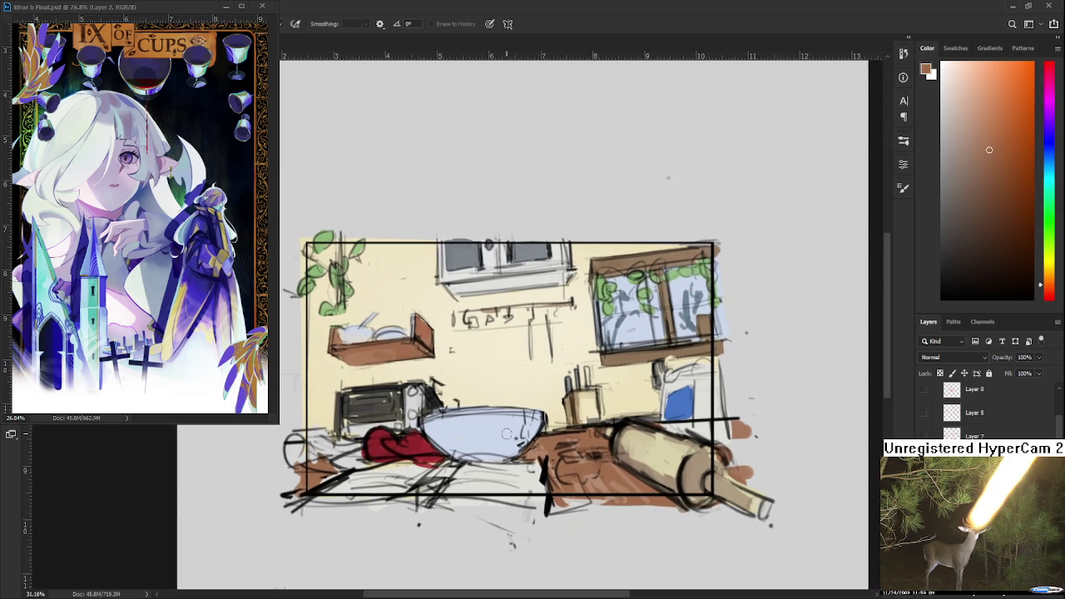
scroll(502, 429, "down", 1)
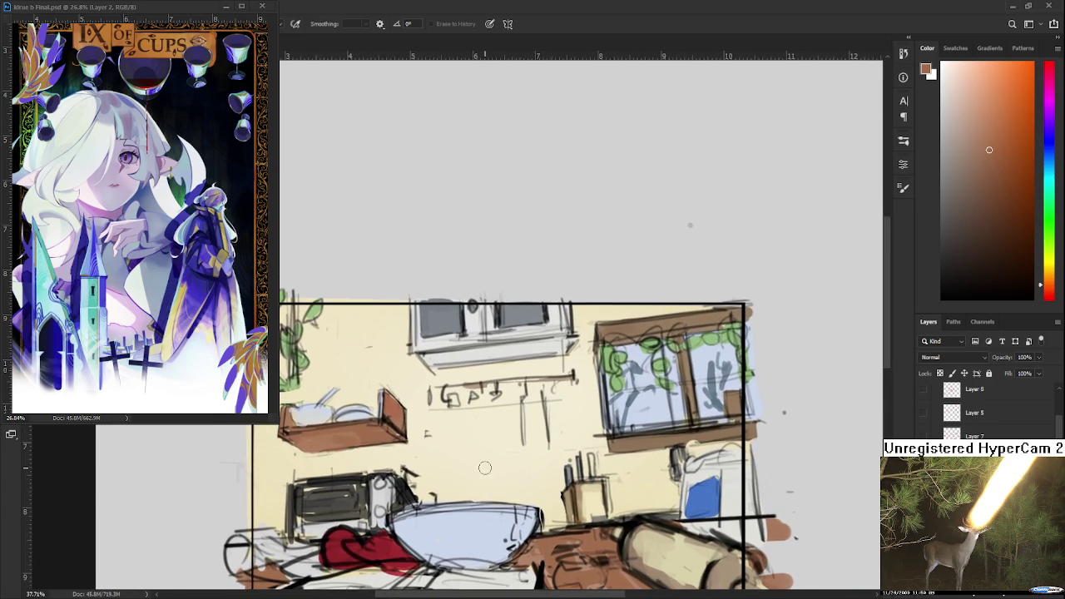
scroll(485, 468, "down", 1)
scroll(485, 467, "down", 1)
scroll(486, 467, "down", 1)
scroll(489, 468, "down", 1)
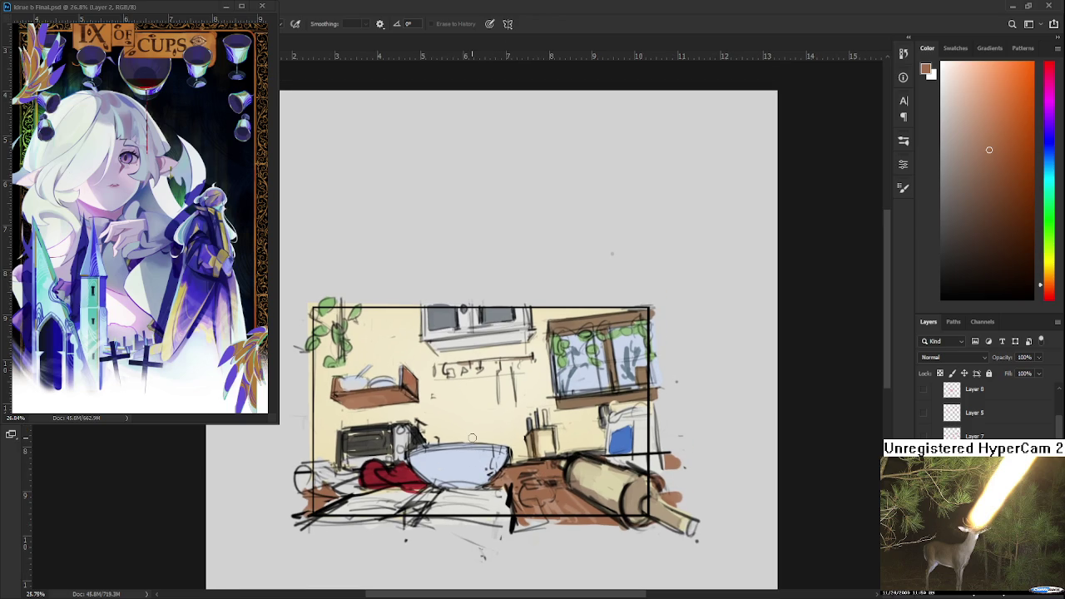
scroll(471, 439, "up", 1)
scroll(468, 450, "up", 1)
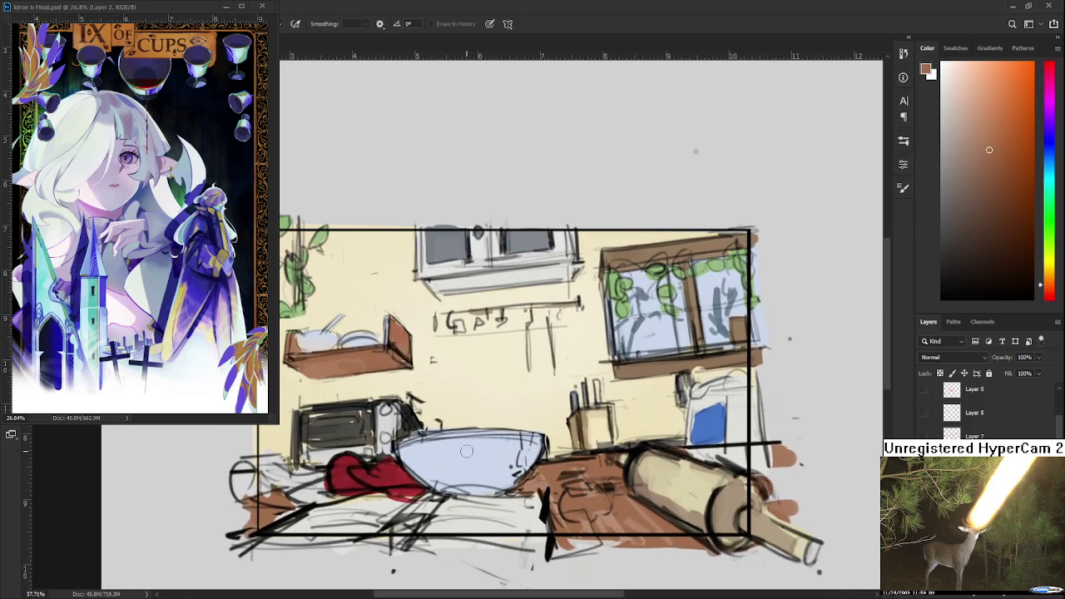
scroll(481, 458, "up", 1)
scroll(474, 458, "up", 1)
scroll(524, 553, "up", 1)
scroll(504, 490, "up", 1)
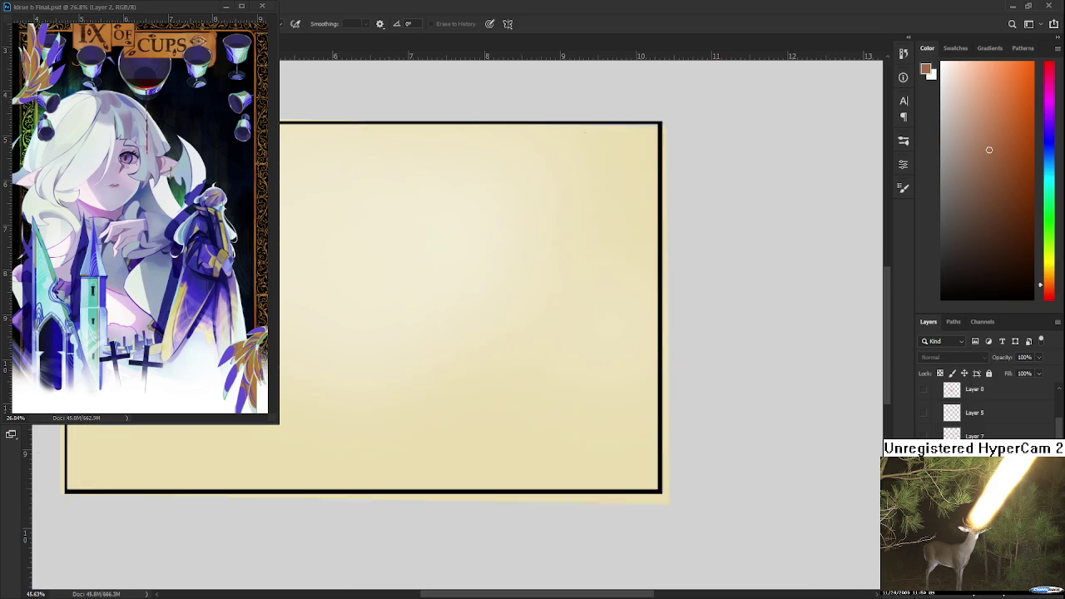
Paint the table's brown over its sketch lines, the bowl edge and the table front.
left_click_drag(485, 376, 460, 384)
key("b")
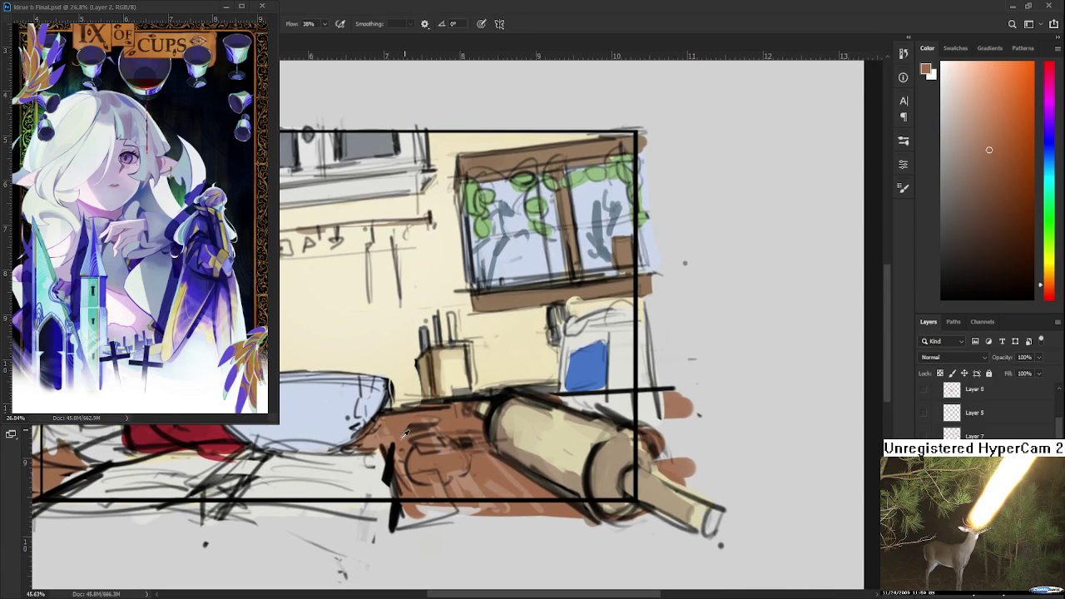
left_click_drag(416, 474, 482, 478)
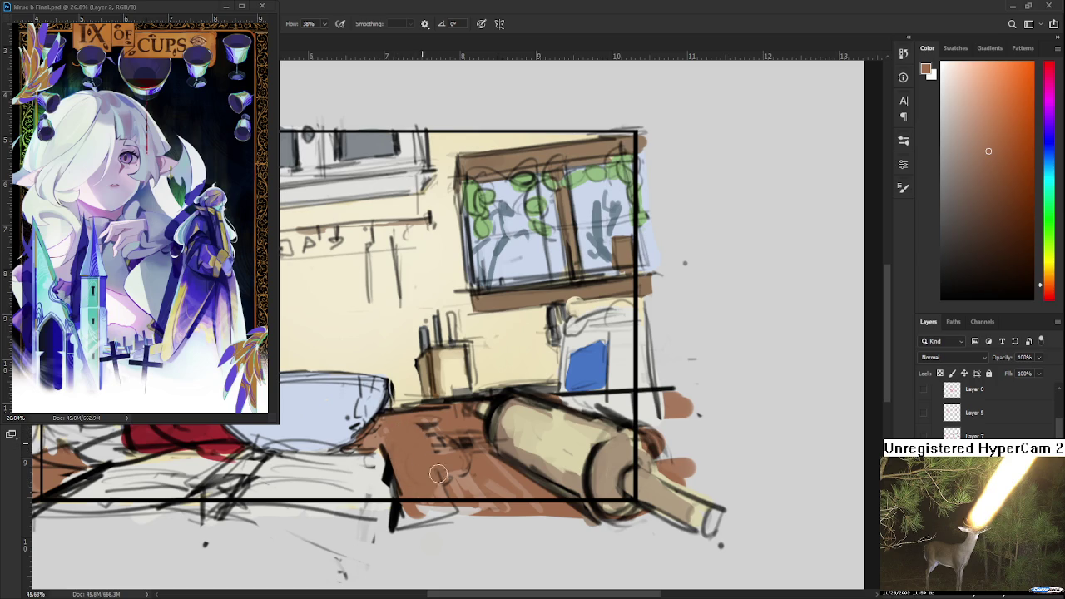
left_click(412, 399, "alt")
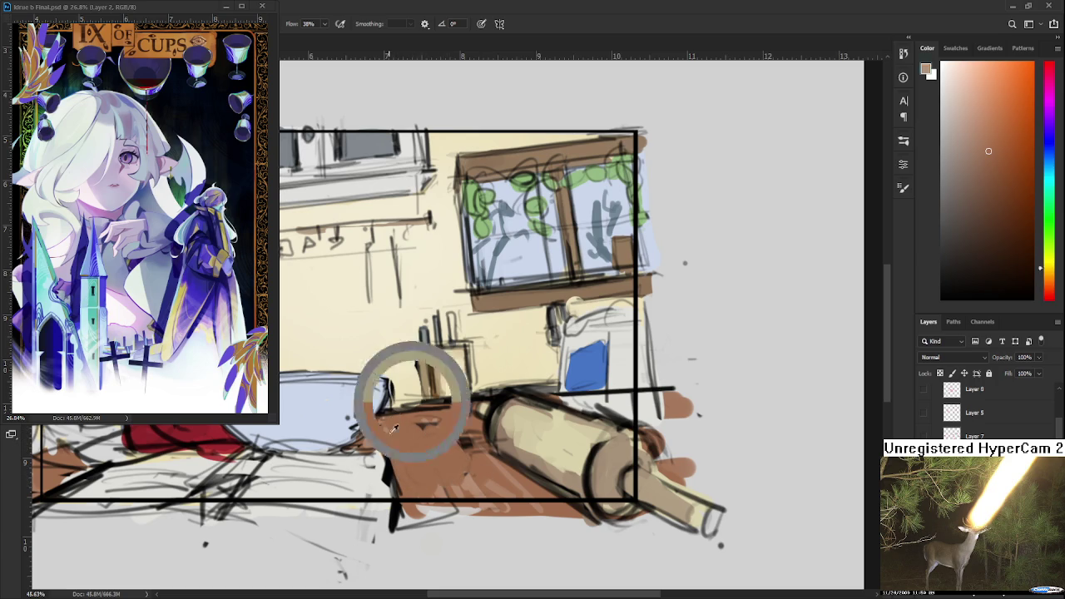
mouse_move(379, 442)
left_mouse_down()
mouse_move(433, 426)
mouse_move(474, 441)
mouse_move(498, 466)
mouse_move(464, 489)
mouse_move(493, 497)
mouse_move(471, 505)
mouse_move(549, 504)
left_mouse_up()
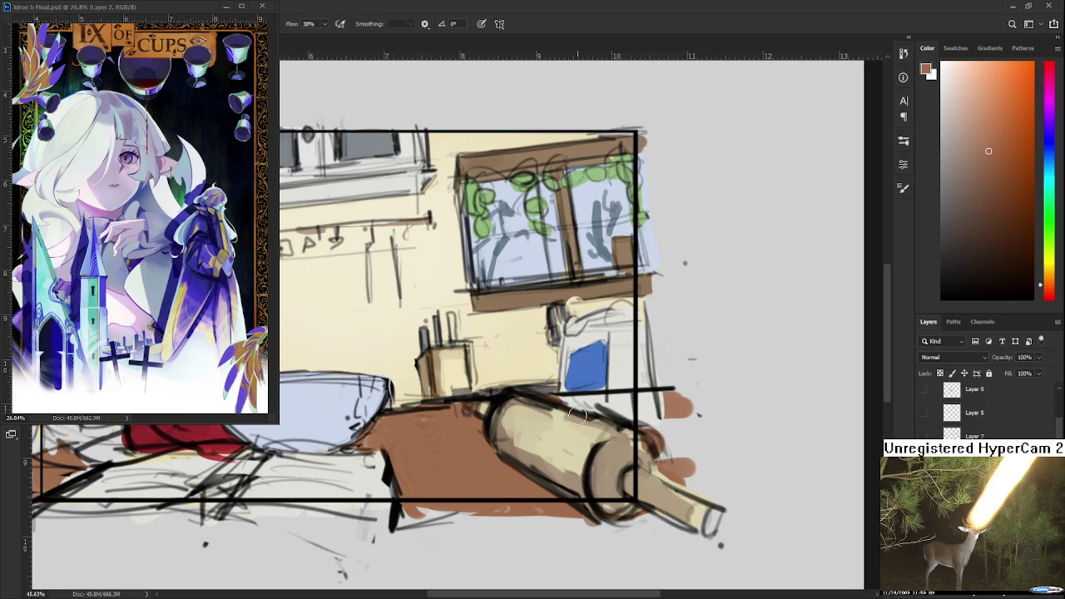
Smooth the brown near the table's top edge, resizing the brush with [ and ].
scroll(557, 417, "up", 1)
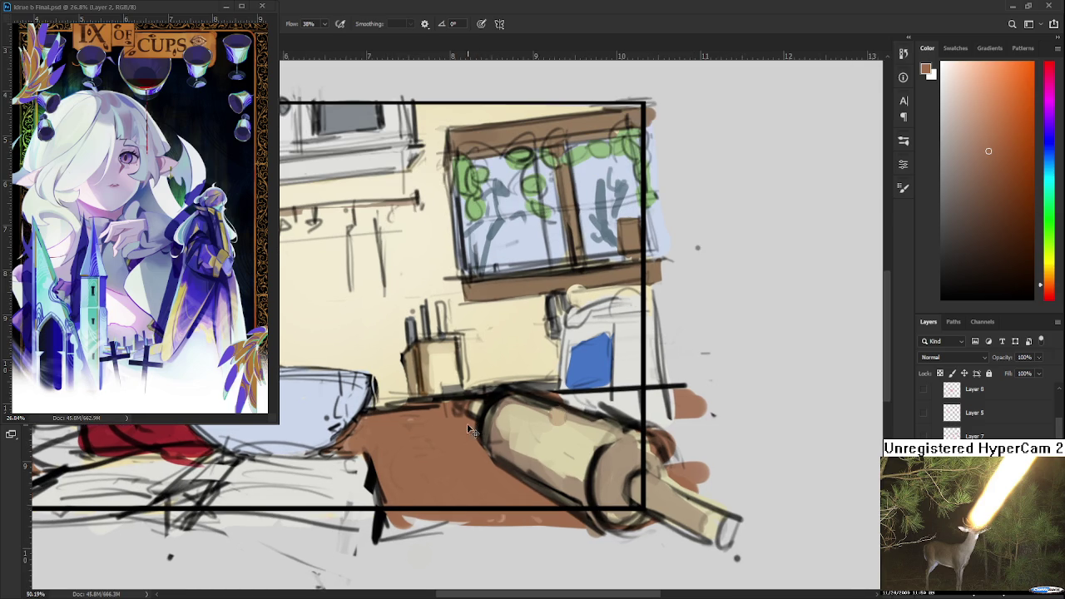
scroll(468, 423, "left", 1)
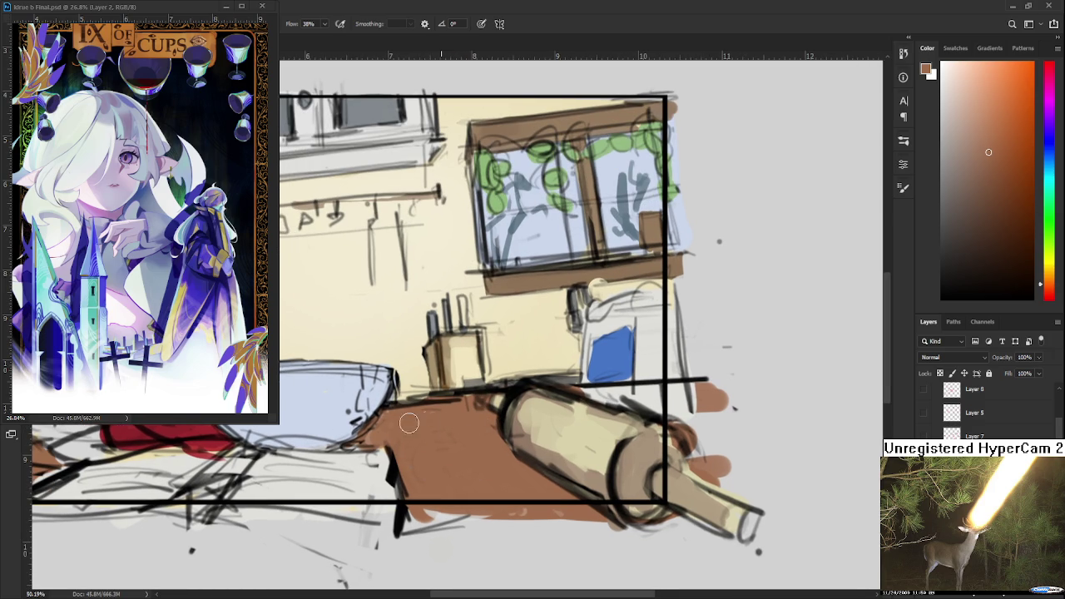
mouse_move(416, 427)
left_mouse_down()
mouse_move(446, 406)
mouse_move(393, 431)
mouse_move(406, 461)
left_mouse_up()
key("bracketleft")
key("bracketleft")
key("bracketleft")
key("bracketright")
key("bracketright")
key("bracketright")
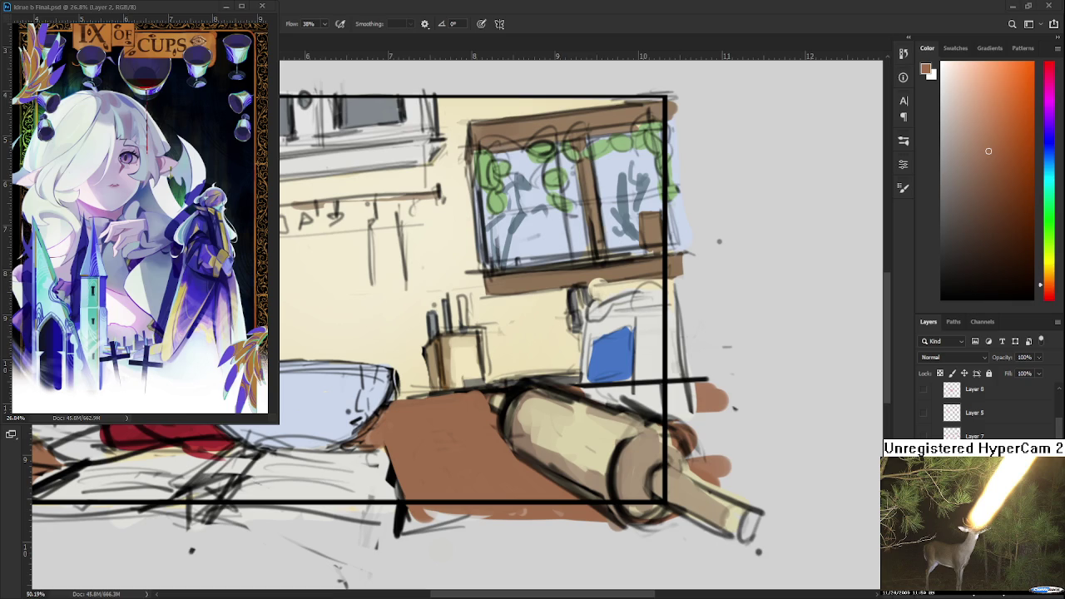
scroll(384, 348, "down", 3)
scroll(384, 348, "up", 2)
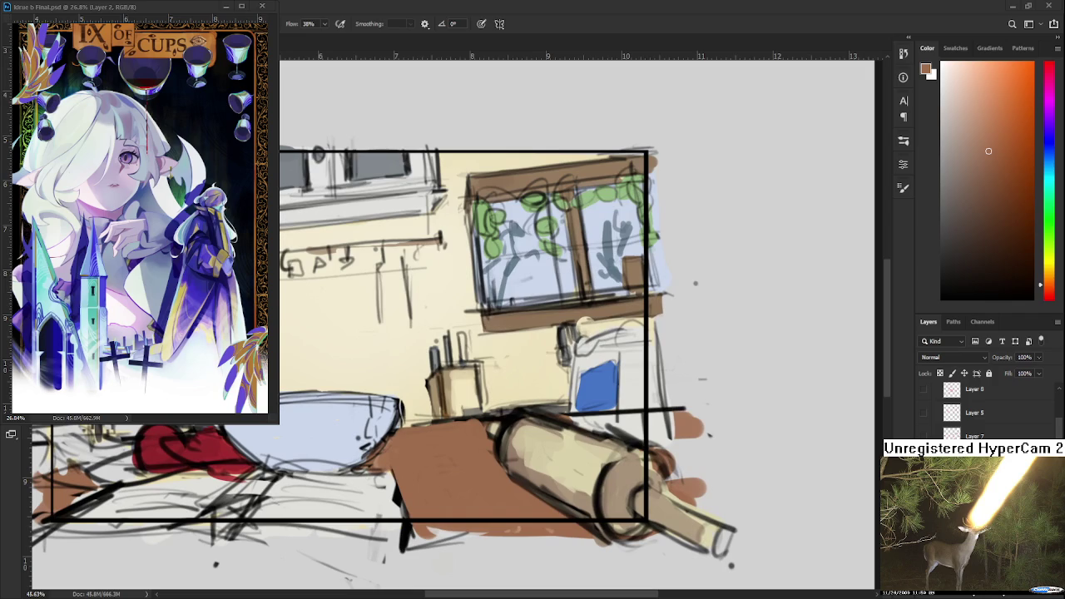
left_click_drag(383, 348, 387, 404)
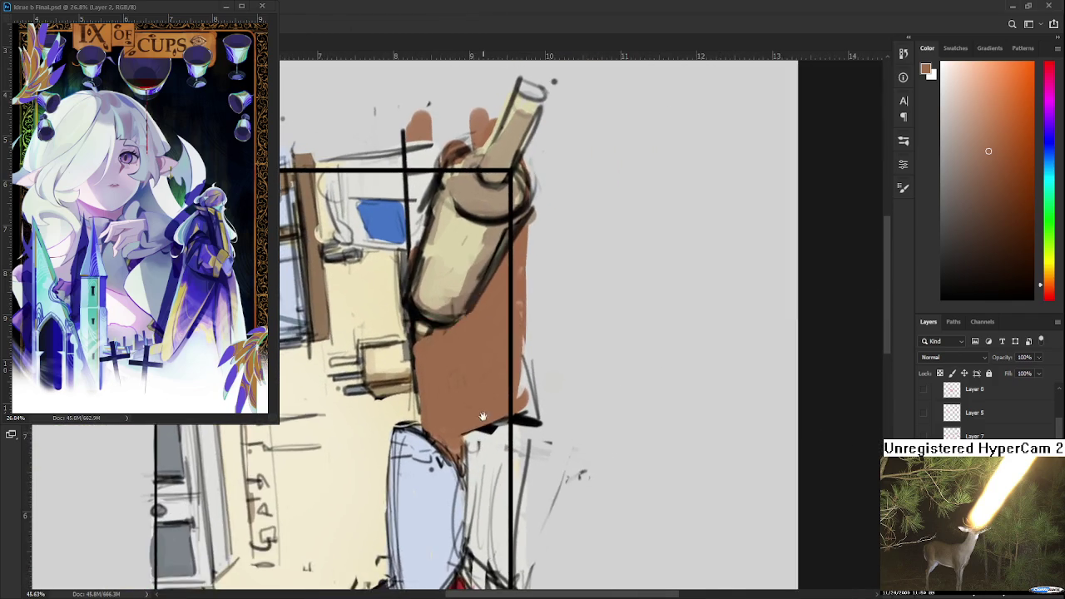
left_click(404, 393, "alt")
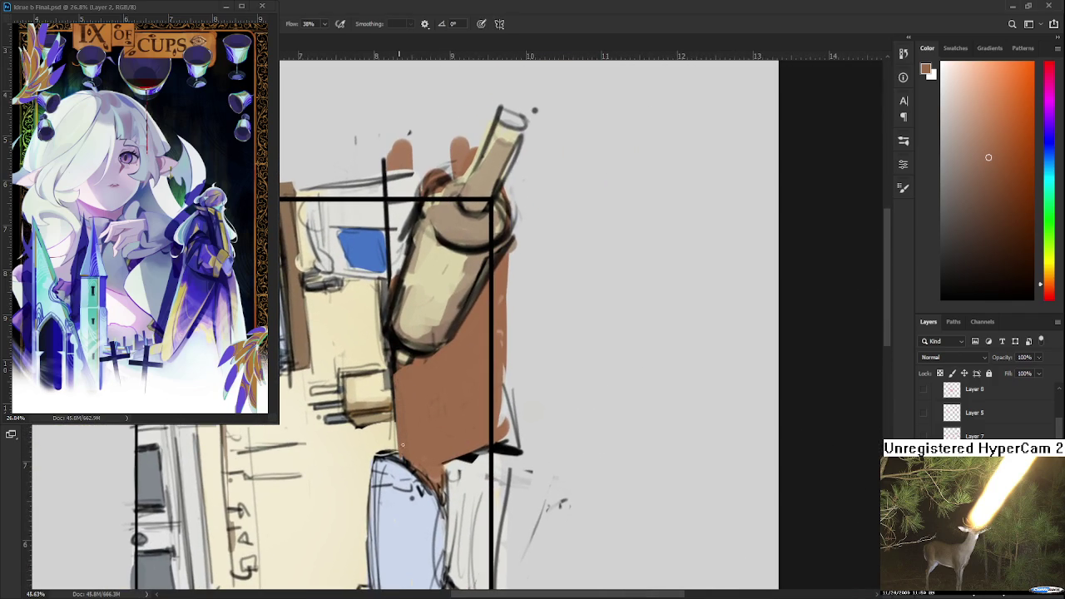
mouse_move(401, 400)
left_mouse_down()
mouse_move(497, 396)
mouse_move(502, 434)
left_mouse_up()
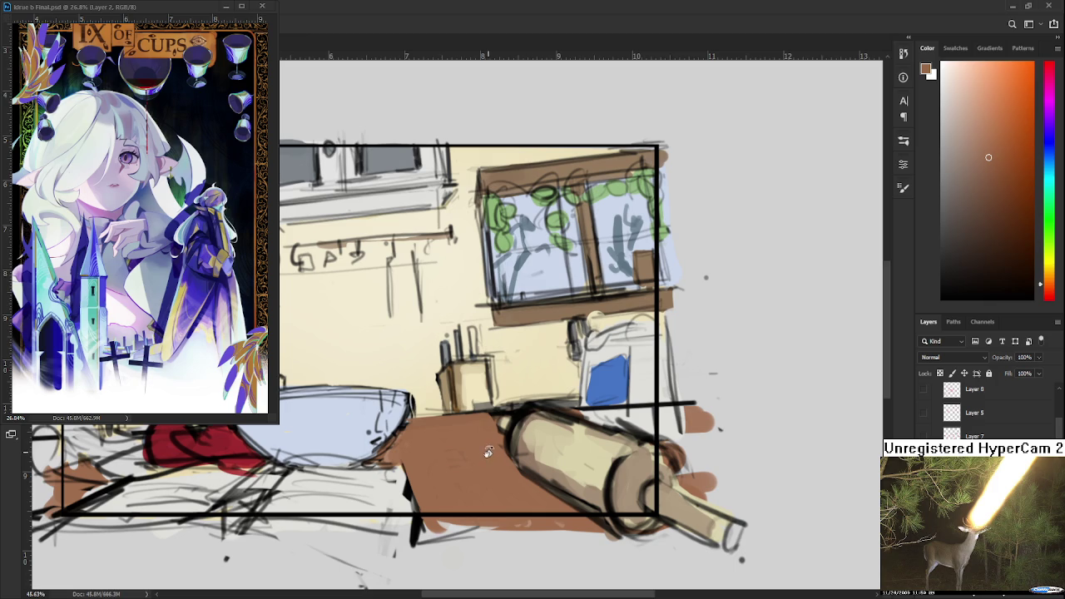
Choose a deeper red-brown in the Color panel and paint strokes and dabs on the table.
scroll(491, 454, "down", 1)
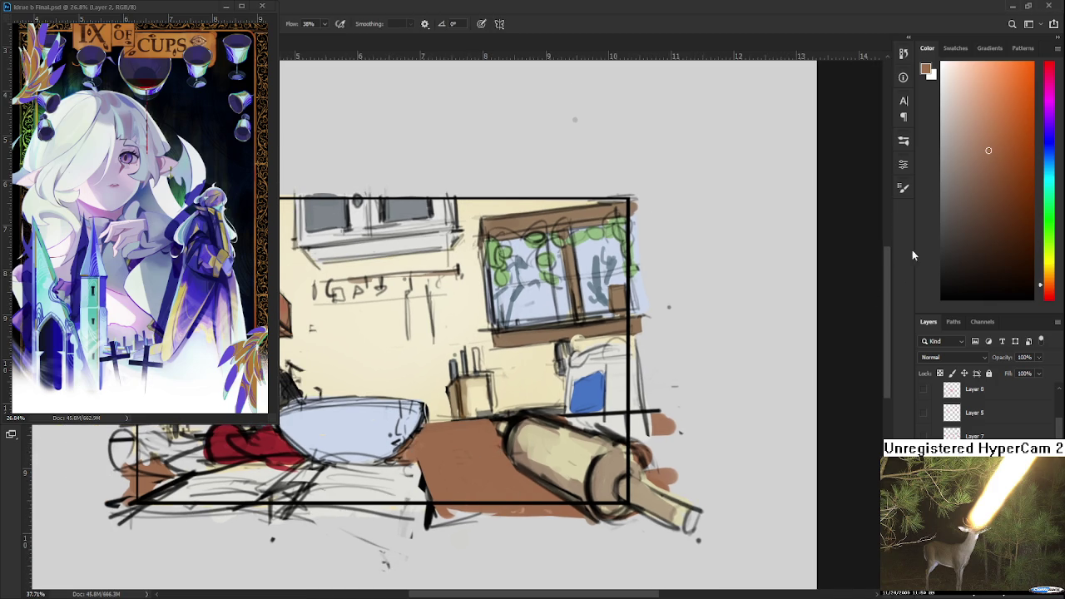
left_click_drag(989, 151, 1005, 175)
left_click_drag(1051, 308, 1050, 290)
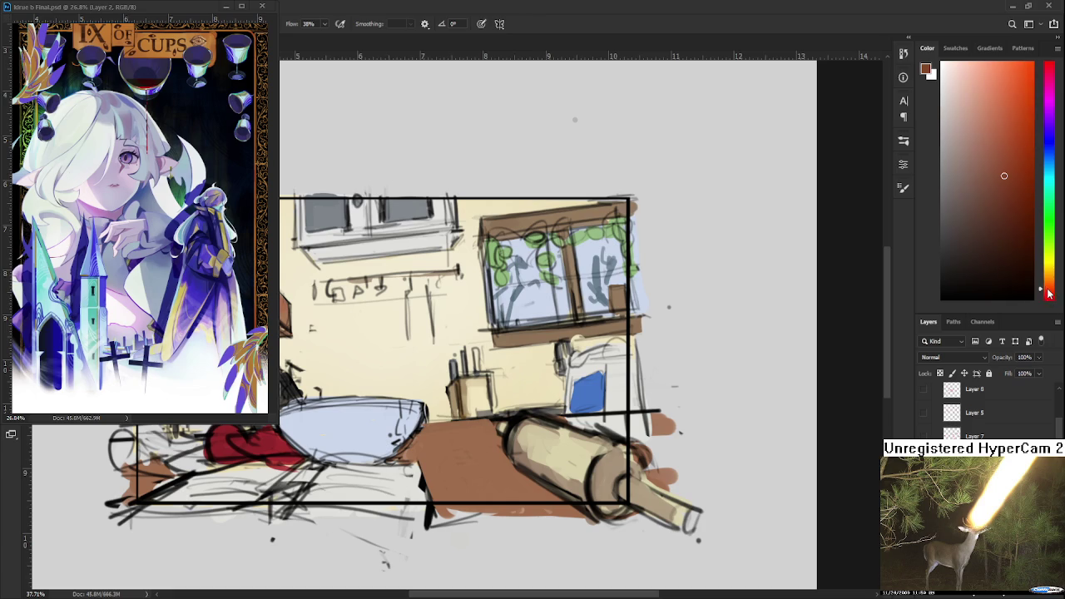
mouse_move(449, 456)
left_mouse_down()
mouse_move(447, 465)
mouse_move(429, 450)
mouse_move(441, 499)
left_mouse_up()
mouse_move(420, 437)
left_mouse_down()
mouse_move(437, 495)
mouse_move(450, 467)
mouse_move(471, 499)
left_mouse_up()
left_click(450, 464, "alt")
left_click(441, 481, "alt")
Sample darker table browns and add more small dark strokes on the table.
left_click(468, 473, "alt")
mouse_move(441, 454)
left_mouse_down()
mouse_move(420, 426)
mouse_move(490, 428)
mouse_move(456, 440)
left_mouse_up()
left_click(472, 449, "alt")
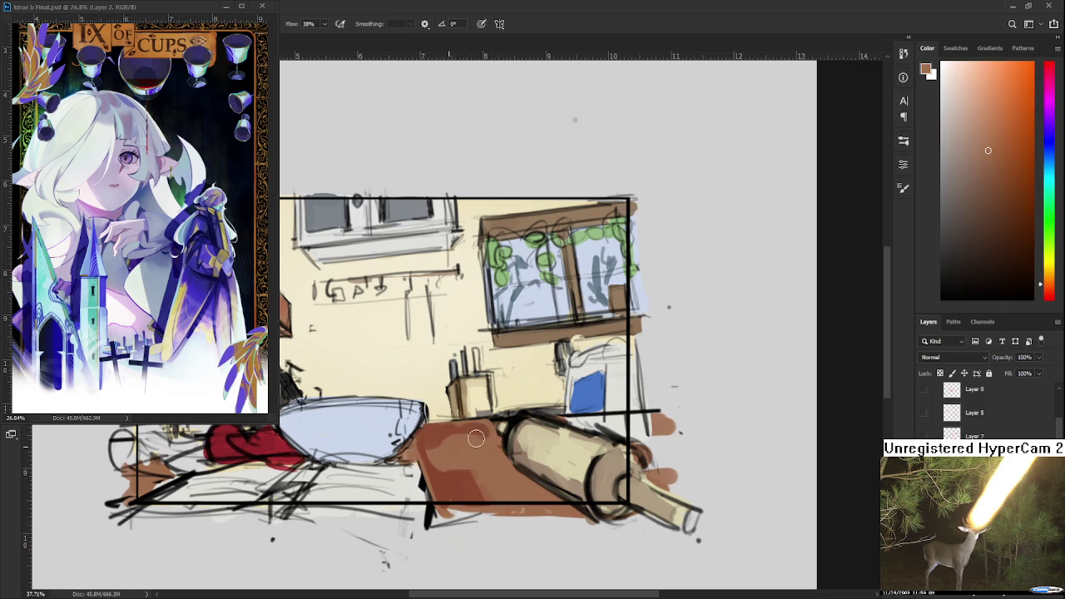
left_click(441, 435, "alt")
mouse_move(433, 441)
left_mouse_down()
mouse_move(495, 441)
mouse_move(495, 459)
left_mouse_up()
left_click(489, 449, "alt")
Resample several slightly different browns from the table.
left_click(463, 427, "alt")
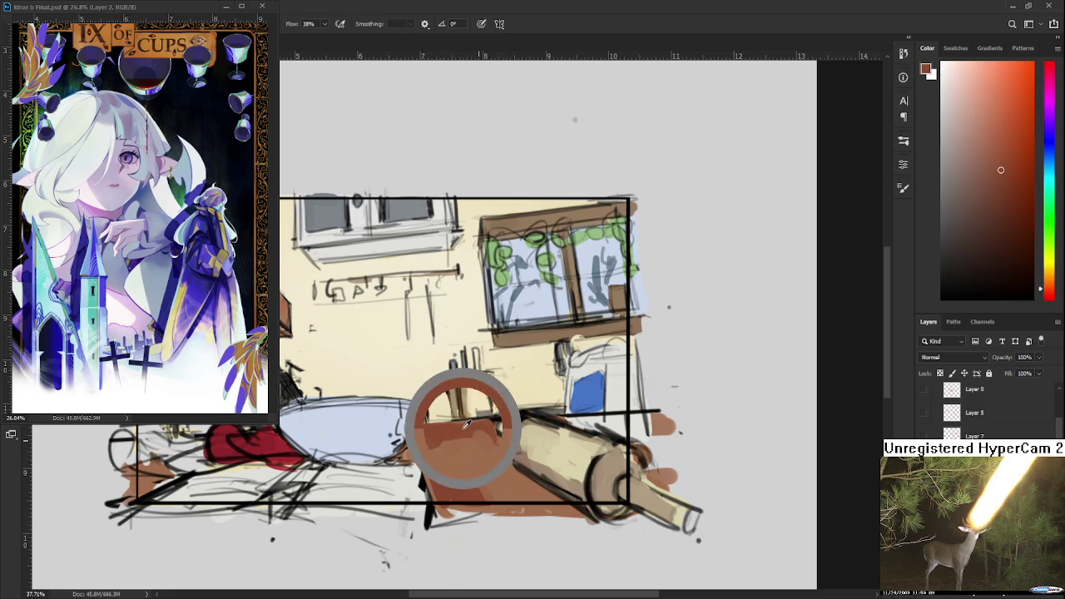
left_click(472, 447, "alt")
left_click(475, 463, "alt")
left_click(489, 456, "alt")
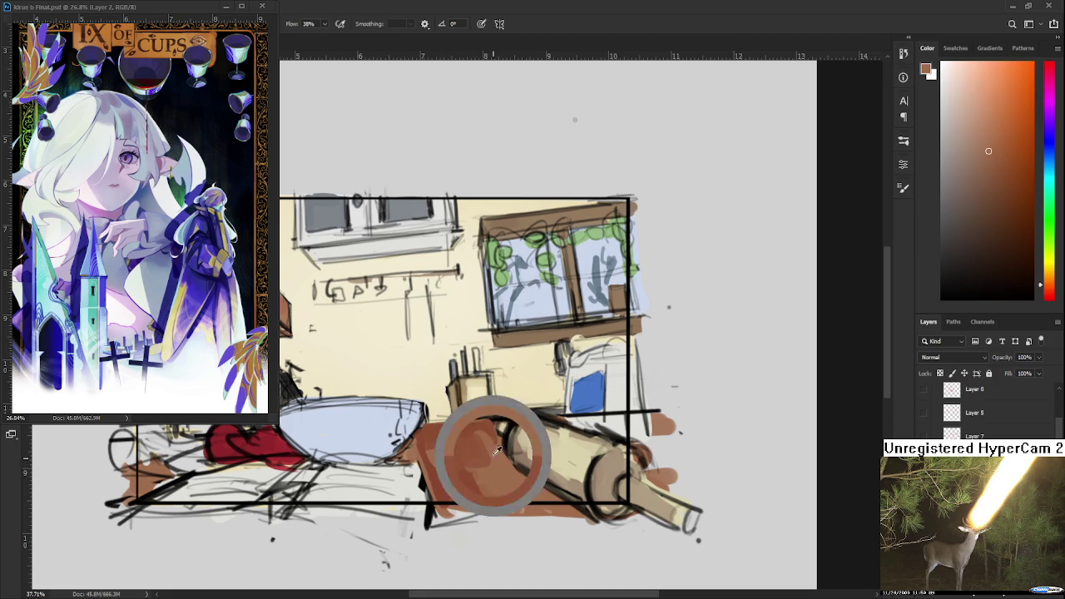
left_click(478, 433, "alt")
left_click(484, 434, "alt")
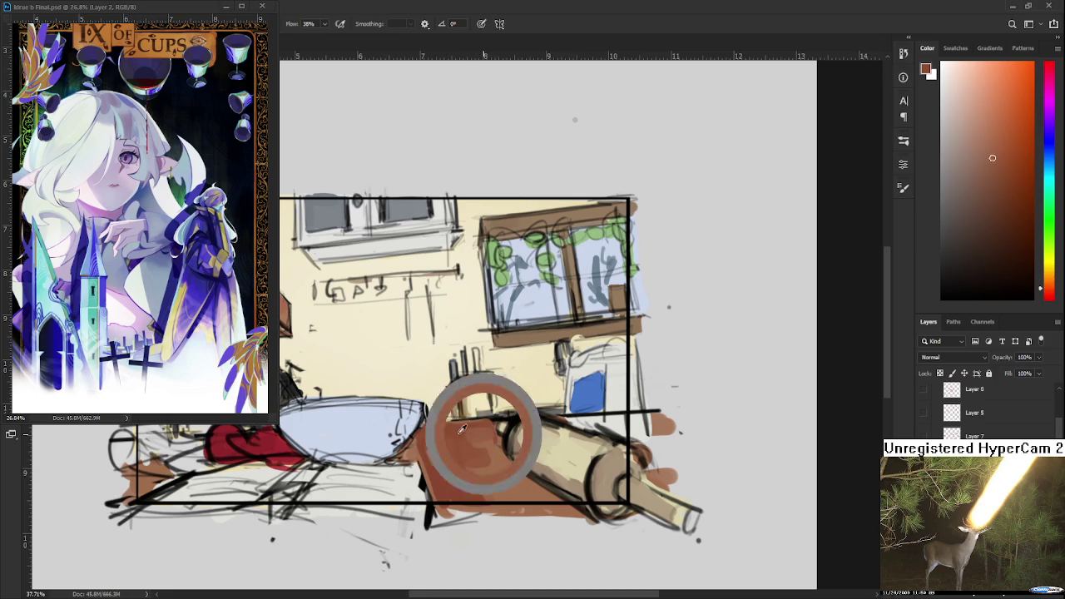
mouse_move(582, 449)
left_mouse_down()
mouse_move(588, 405)
mouse_move(406, 363)
left_mouse_up()
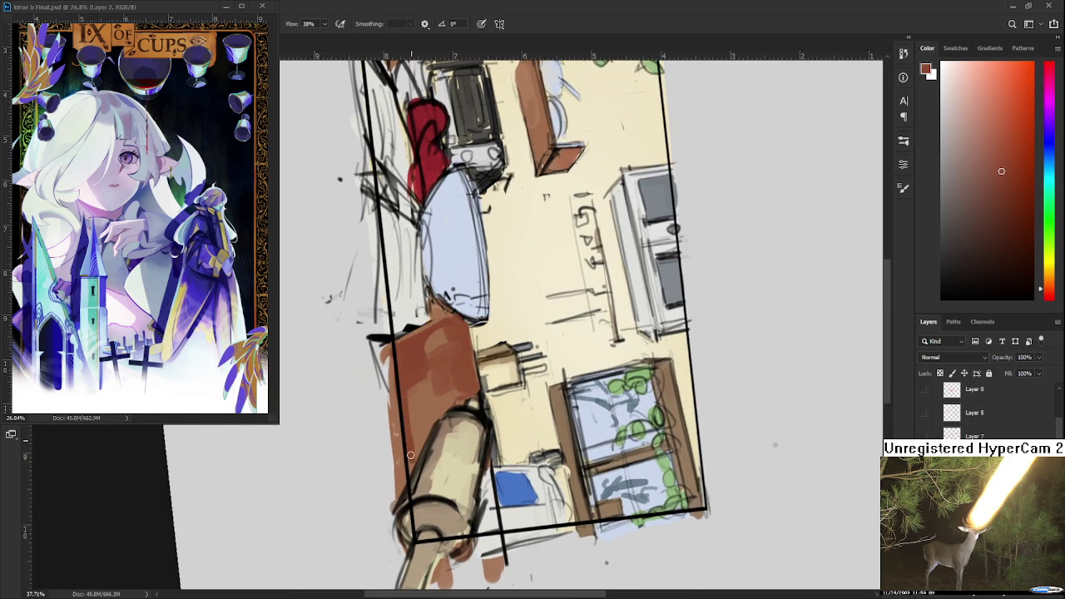
left_click(431, 408, "alt")
left_click(430, 409, "alt")
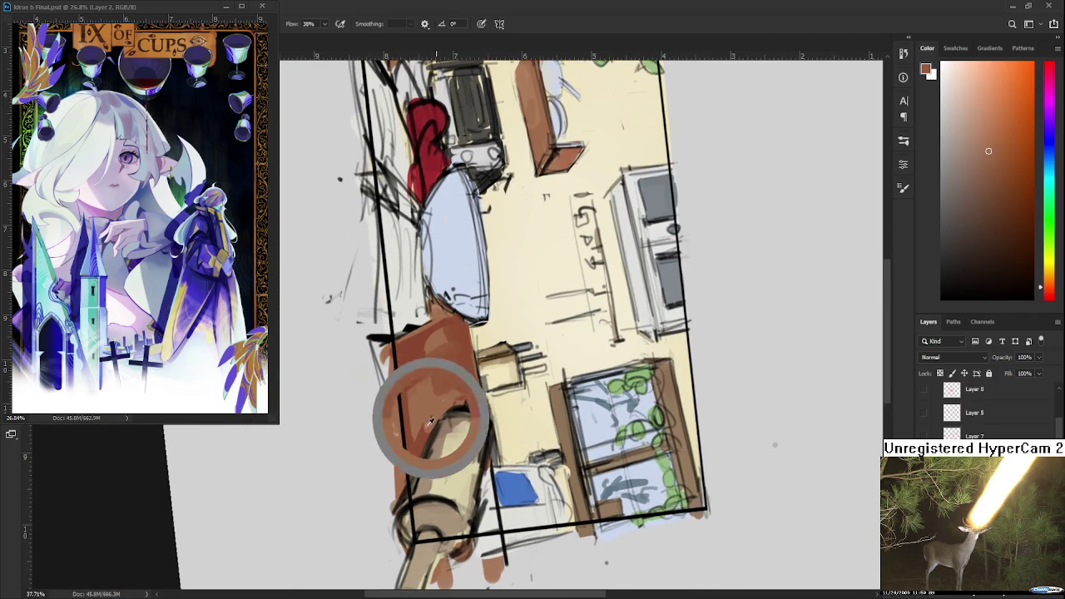
left_click(430, 426, "alt")
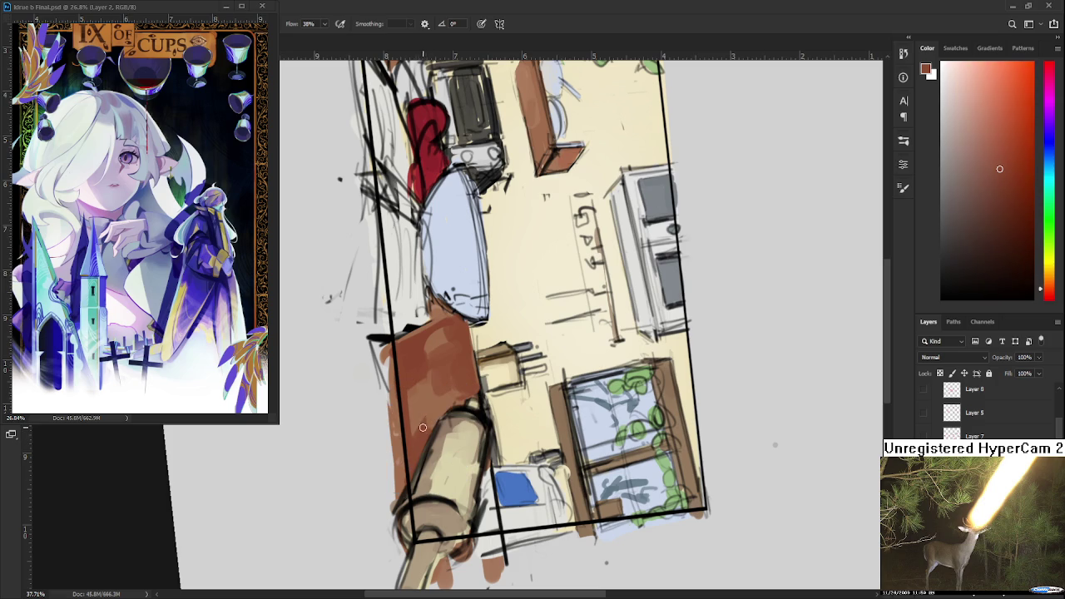
left_click(436, 405, "alt")
left_click(426, 388, "alt")
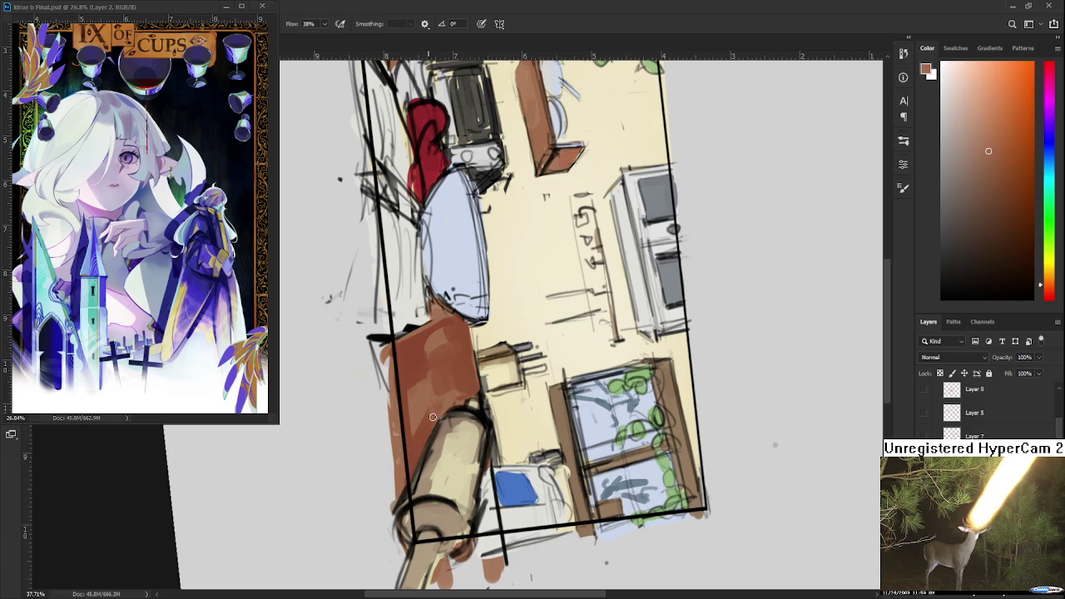
left_click(460, 382, "alt")
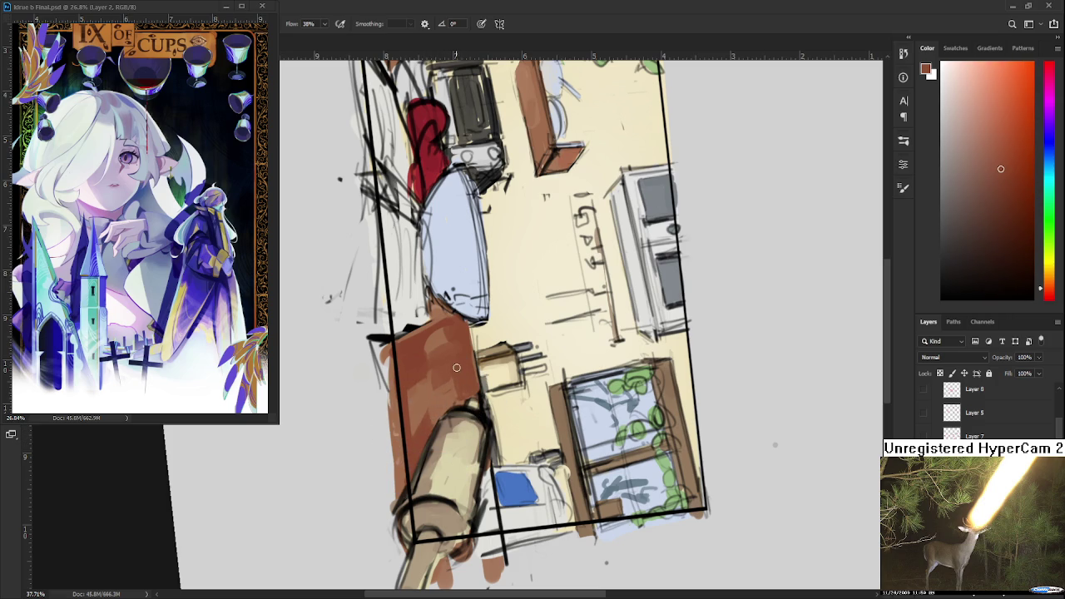
left_click(410, 399, "alt")
left_click(416, 386, "alt")
left_click(428, 380, "alt")
mouse_move(427, 377)
left_mouse_down()
mouse_move(494, 447)
mouse_move(516, 433)
left_mouse_up()
scroll(516, 433, "down", 1)
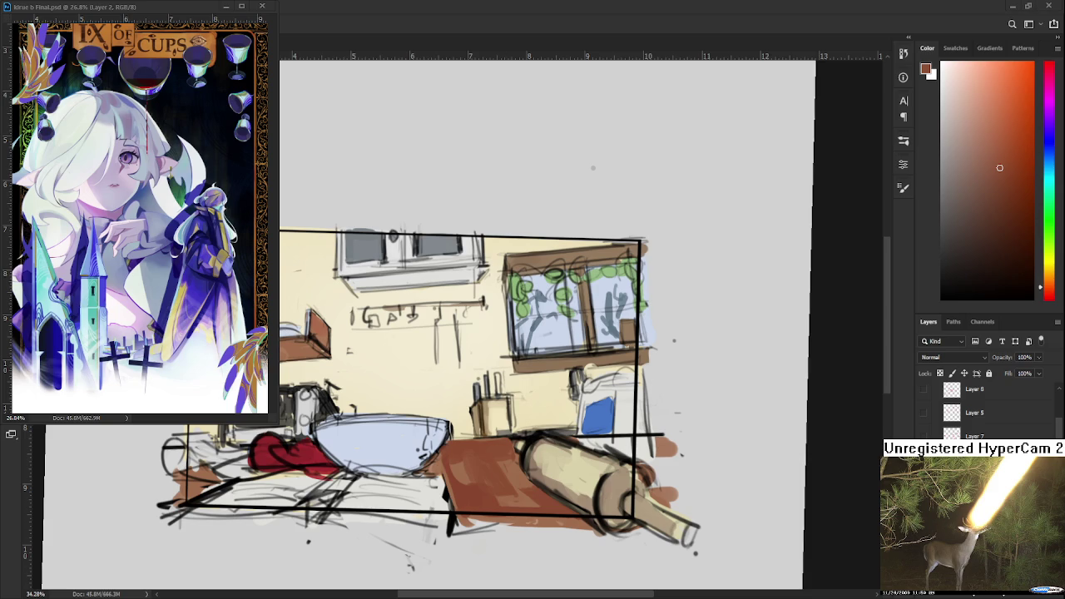
Sample several darker and more orange browns from the table.
scroll(524, 464, "up", 3)
scroll(520, 463, "down", 1)
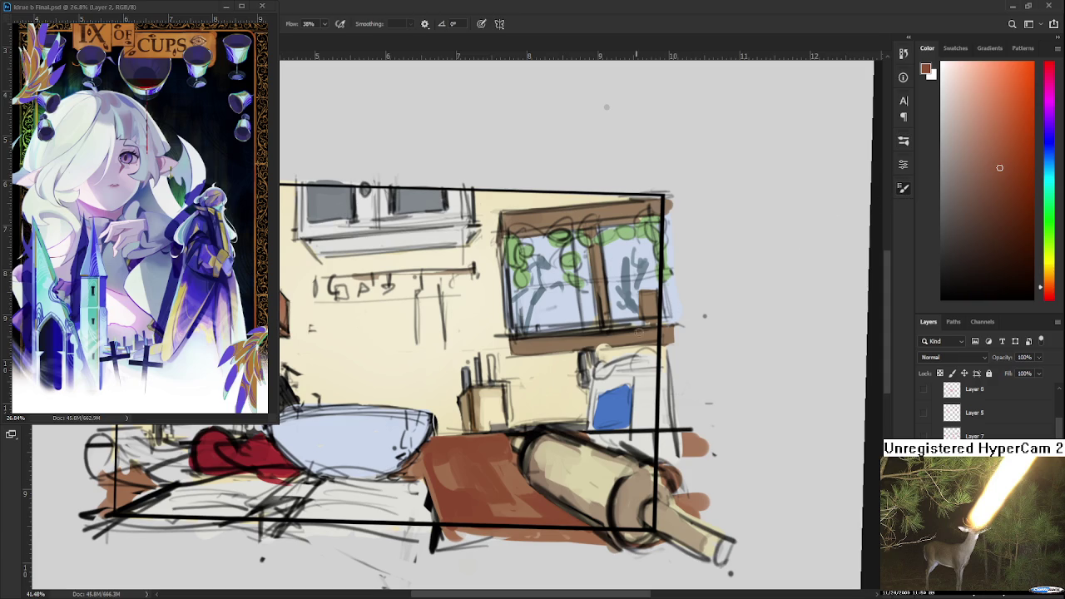
scroll(446, 461, "up", 1)
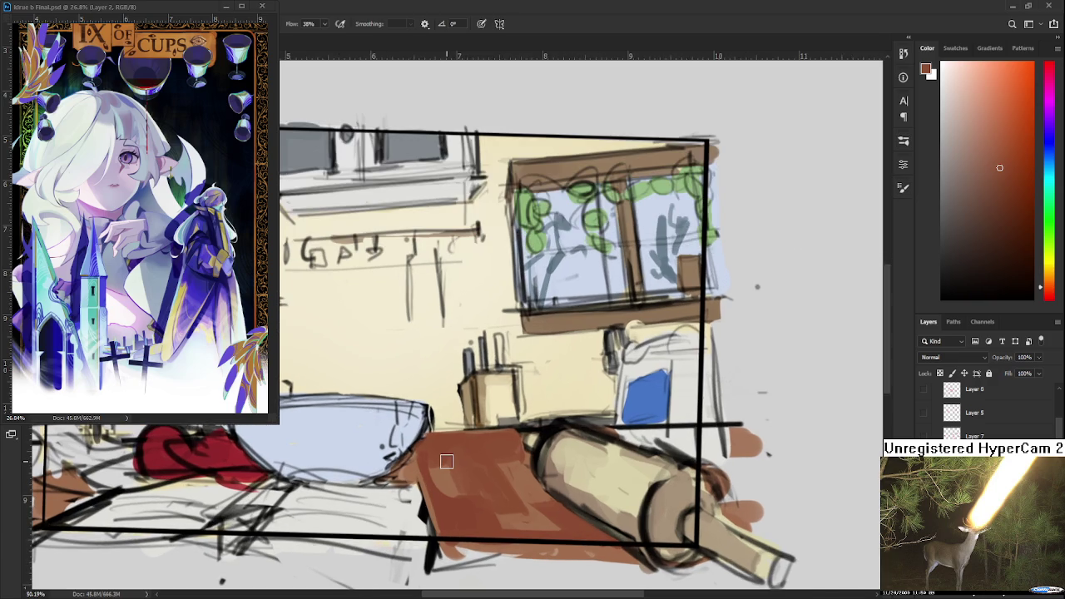
left_click_drag(409, 475, 391, 472)
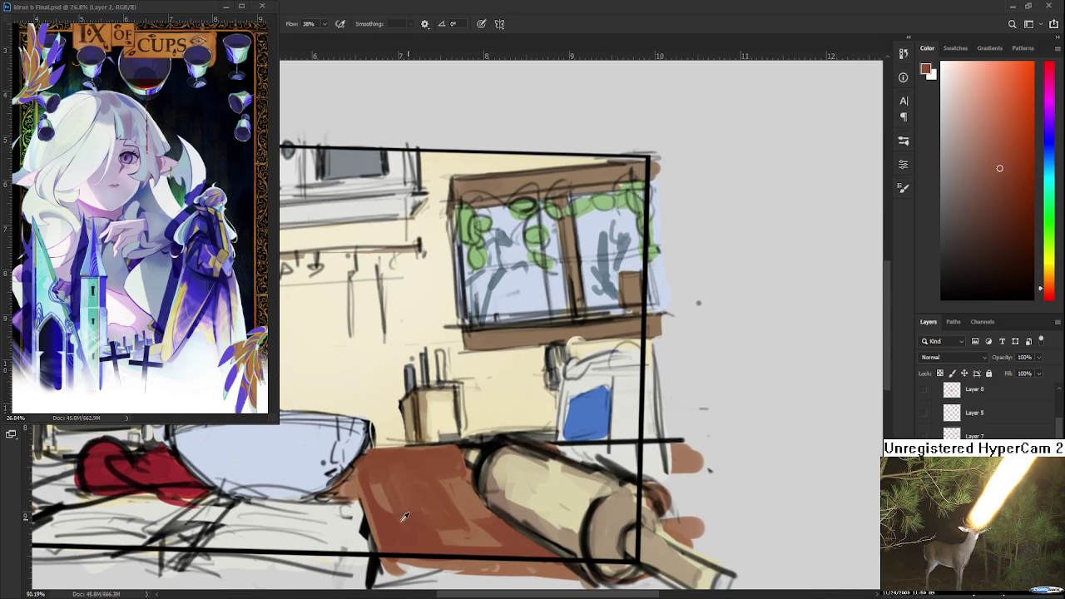
left_click(378, 492, "alt")
left_click(406, 487, "alt")
left_click(395, 528, "alt")
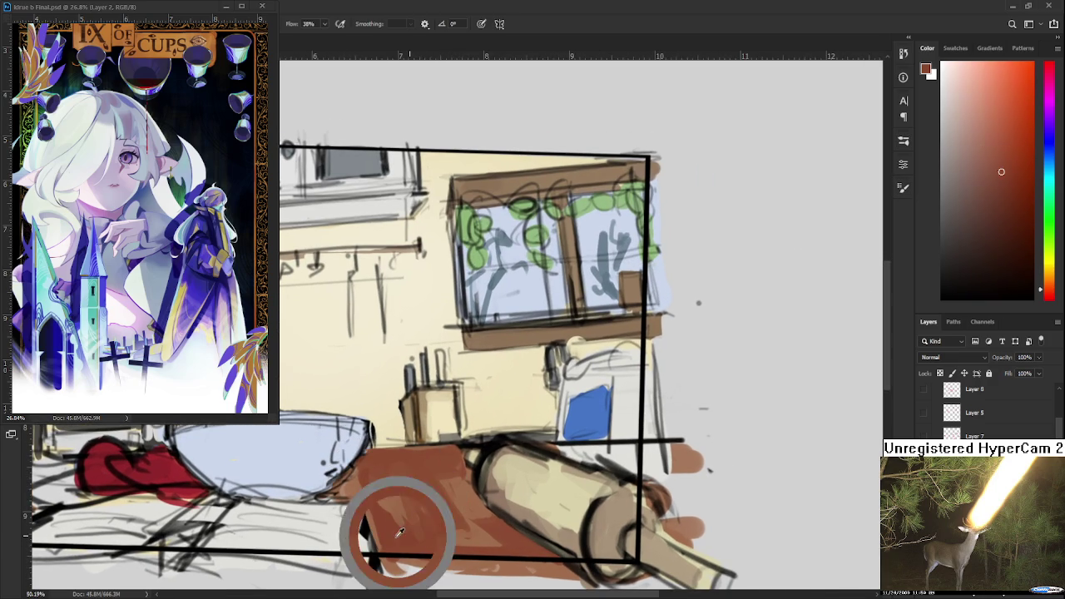
left_click(392, 478, "alt")
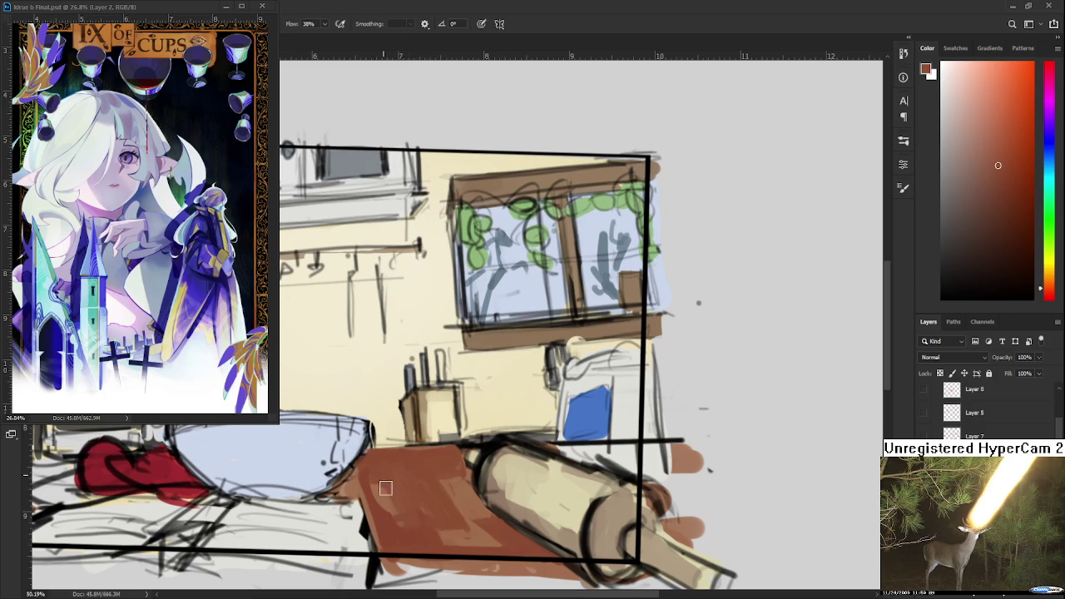
left_click(378, 493, "alt")
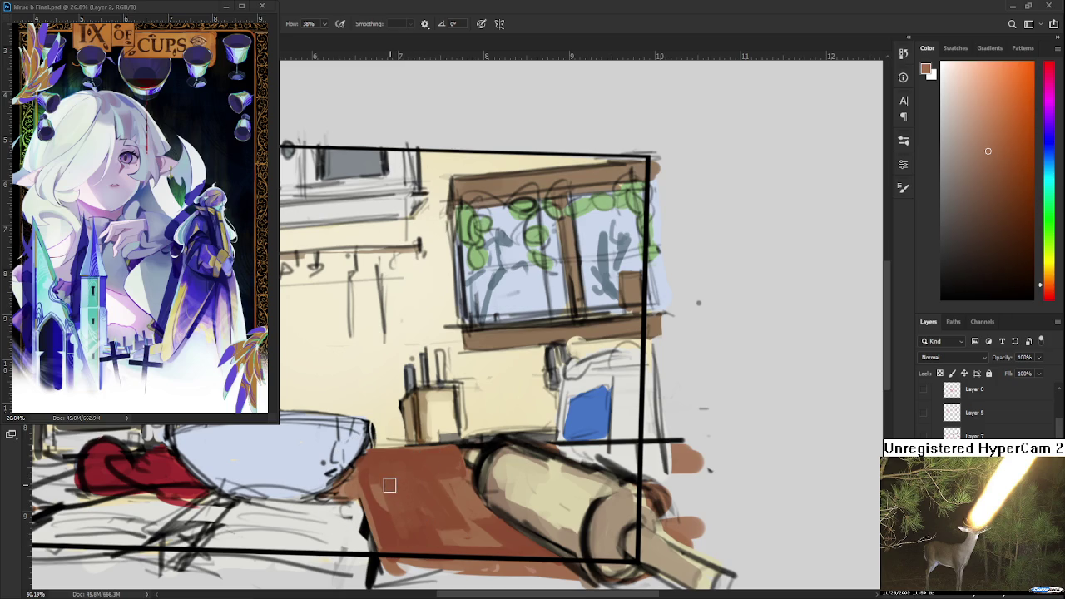
Paint light and dark wood streaks across the brown table.
left_click_drag(389, 463, 406, 523)
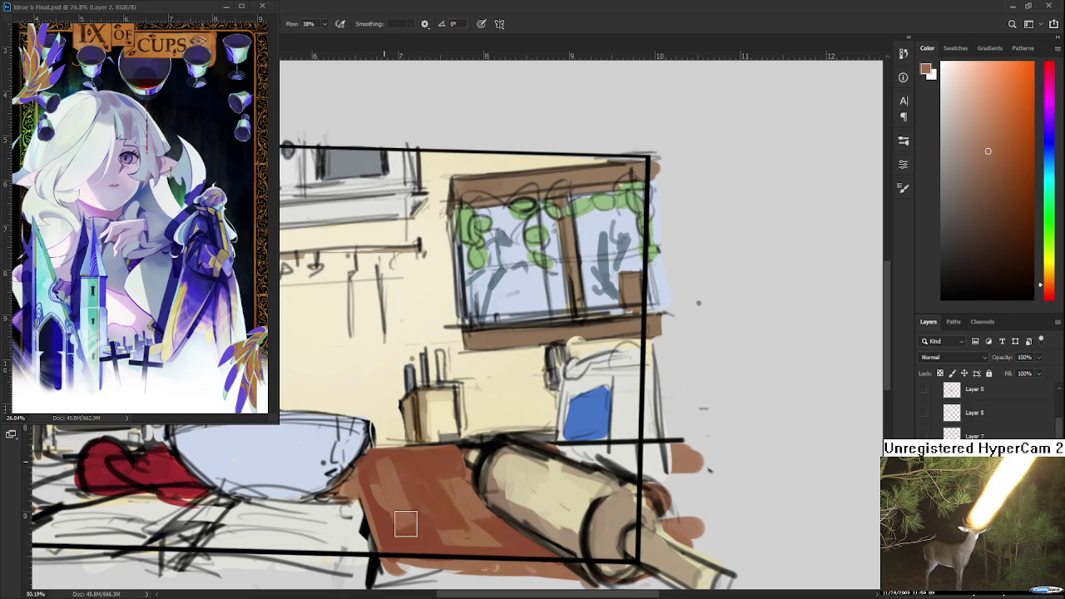
mouse_move(378, 451)
left_mouse_down()
mouse_move(416, 539)
mouse_move(425, 505)
left_mouse_up()
mouse_move(391, 470)
left_mouse_down()
mouse_move(429, 508)
mouse_move(441, 549)
left_mouse_up()
left_click(425, 478, "alt")
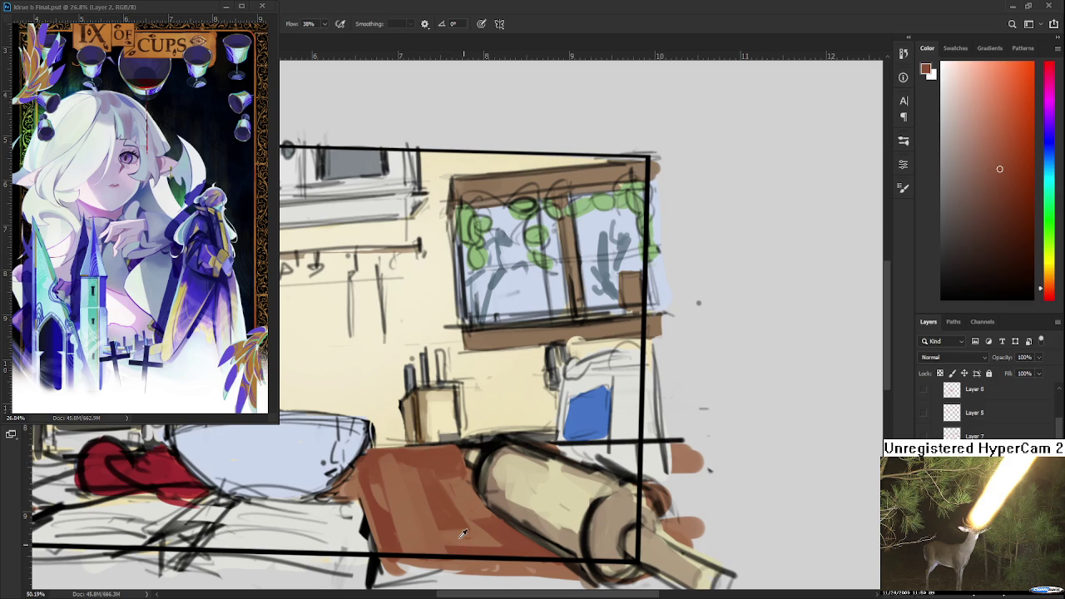
left_click(416, 460, "alt")
Sample a table brown and paint it over the dark lines at the bowl's edge.
mouse_move(416, 460)
left_mouse_down()
mouse_move(452, 410)
mouse_move(414, 428)
left_mouse_up()
left_click(421, 416, "alt")
left_click(421, 414, "alt")
left_click(479, 406, "alt")
left_click_drag(488, 424, 513, 456)
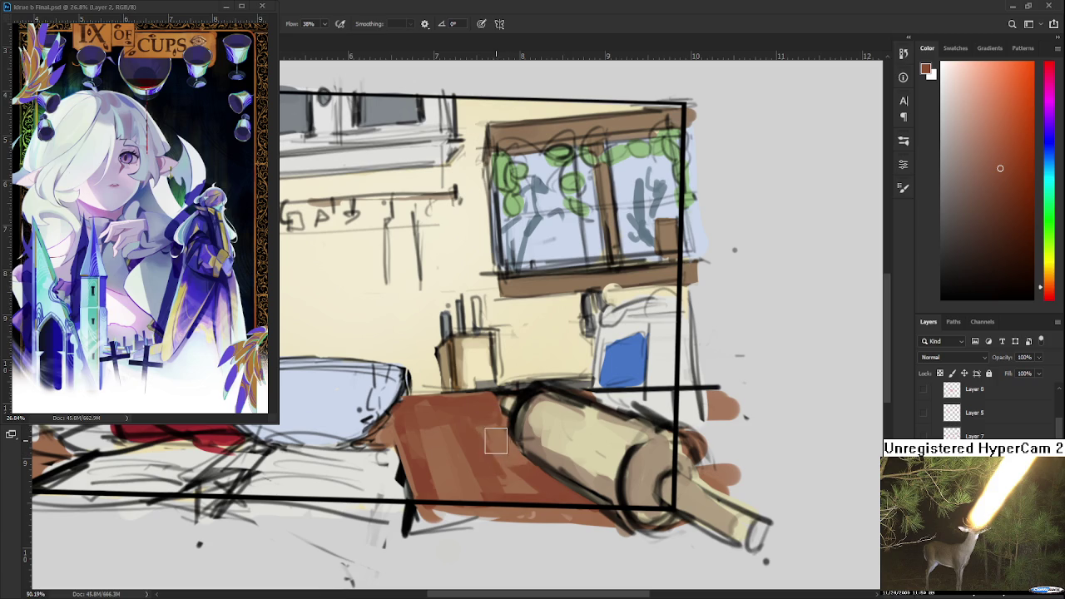
left_click_drag(492, 435, 540, 452)
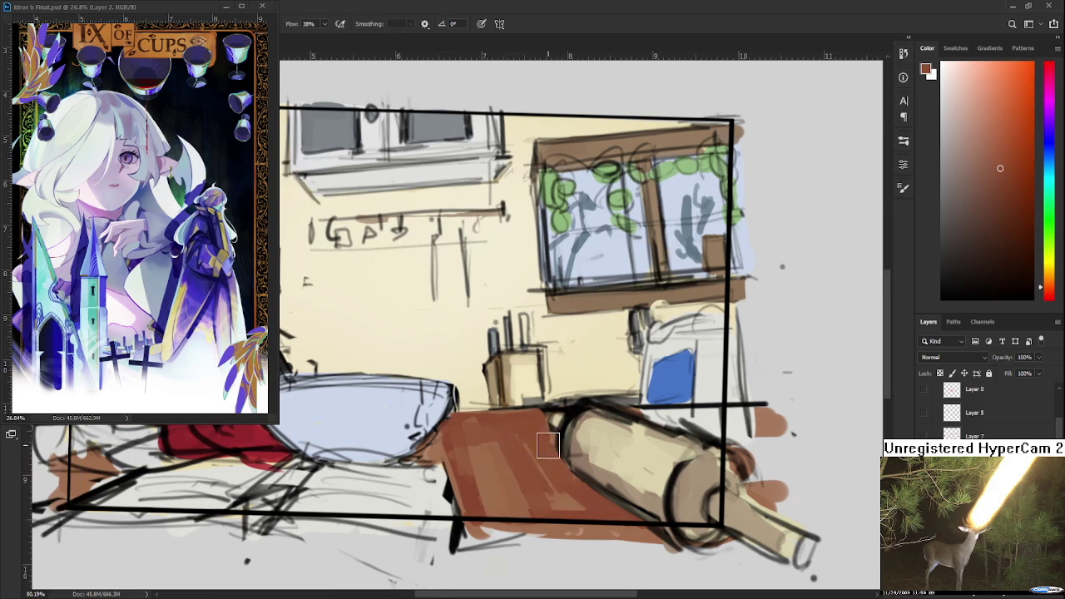
scroll(545, 446, "down", 2)
scroll(546, 445, "down", 1)
scroll(547, 445, "down", 1)
scroll(546, 444, "down", 1)
scroll(532, 441, "up", 1)
scroll(516, 437, "up", 1)
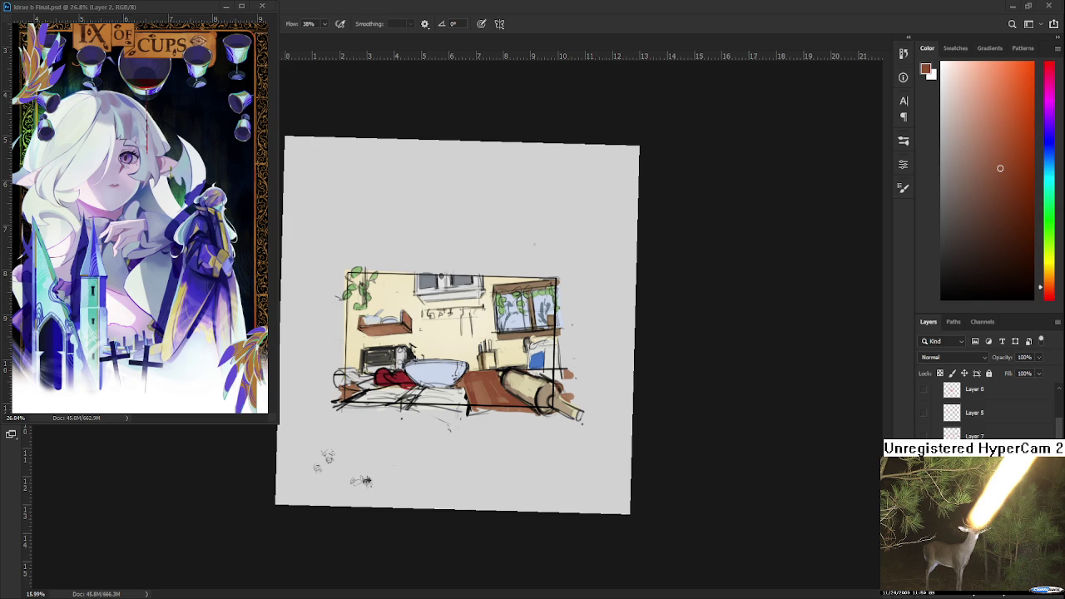
Bring the sketch back into view and sample a range of browns across the wooden table top.
scroll(483, 375, "up", 4)
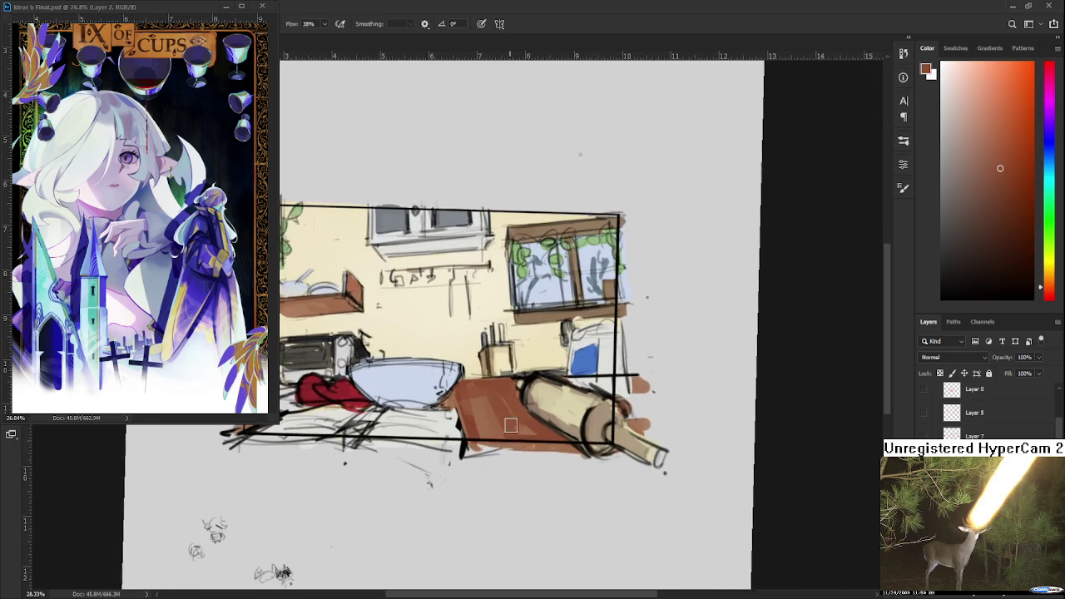
left_click_drag(464, 449, 387, 473)
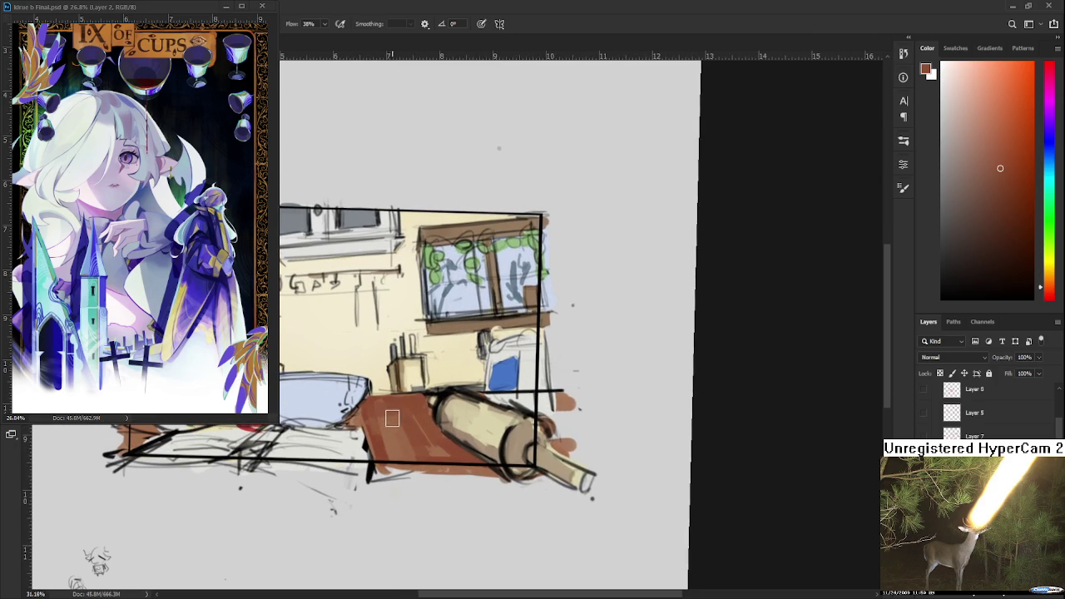
left_click(391, 406, "alt")
left_click(396, 412, "alt")
left_click(406, 432, "alt")
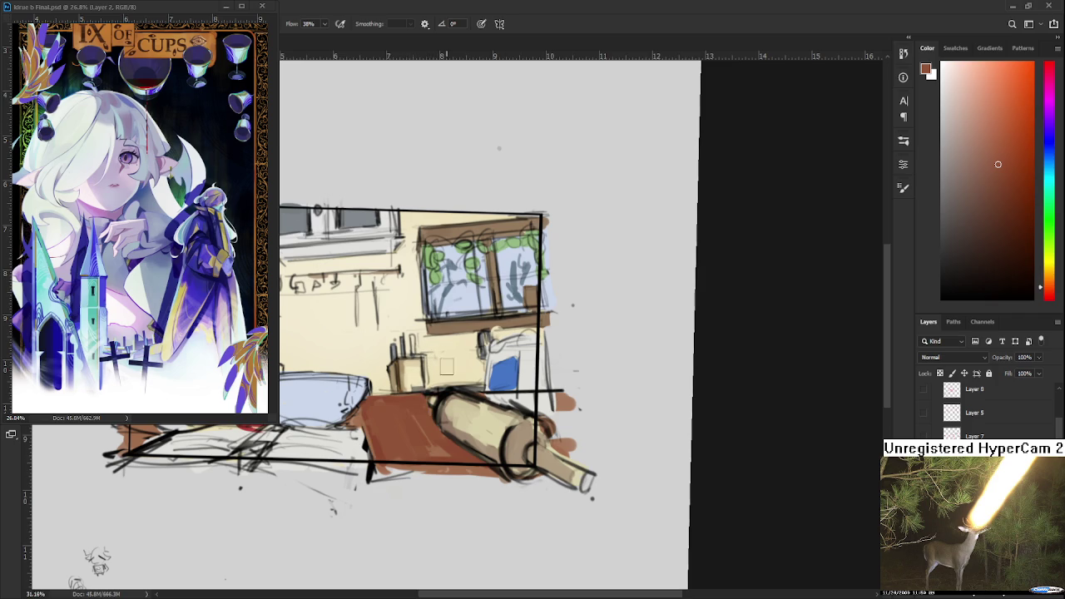
left_click(438, 444, "alt")
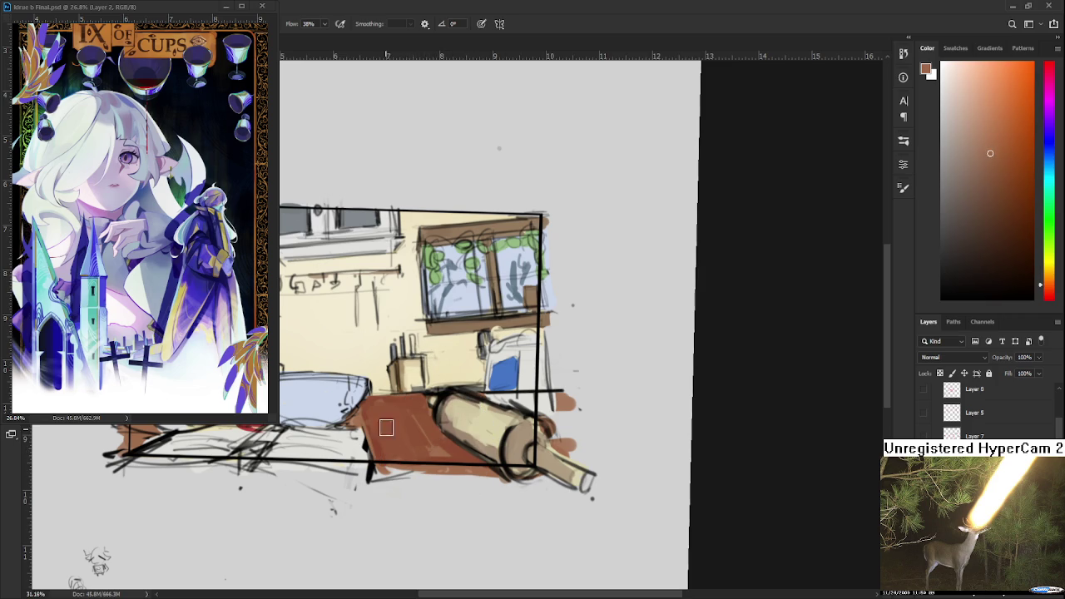
left_click(379, 437, "alt")
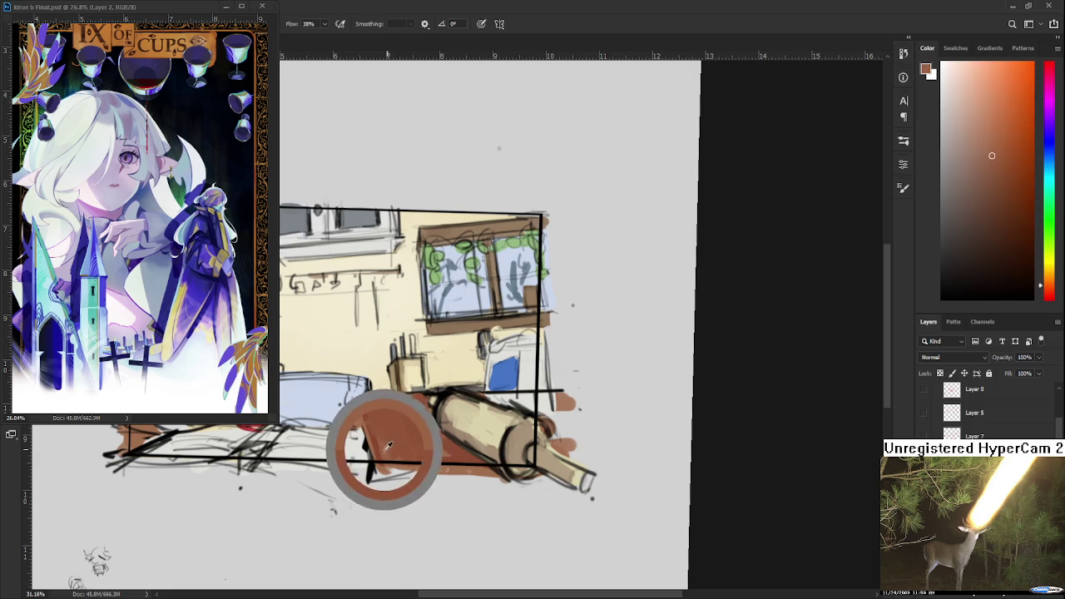
left_click(405, 433, "alt")
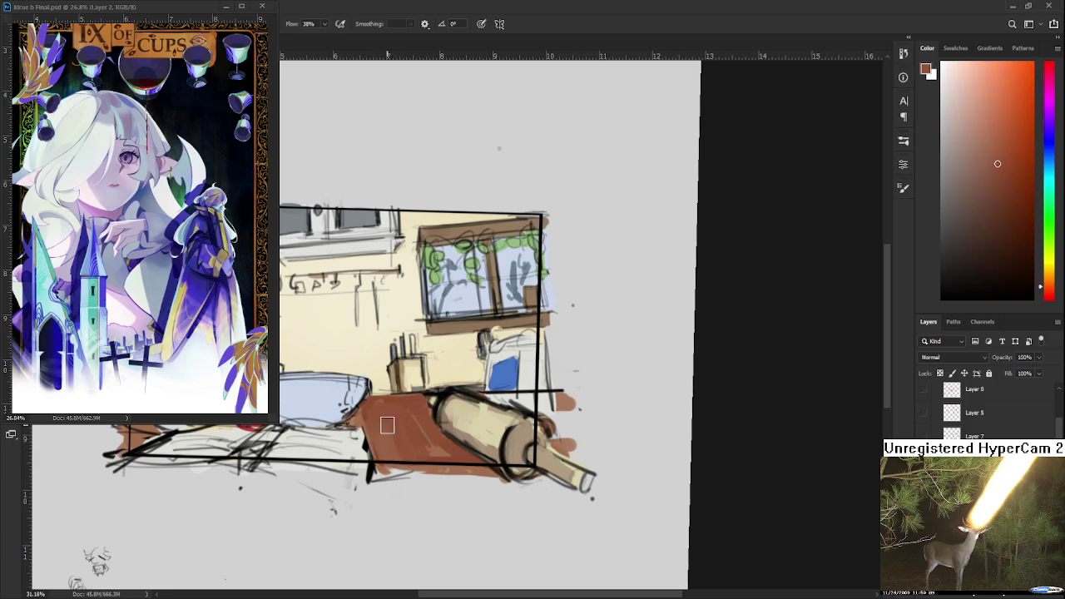
left_click(421, 421, "alt")
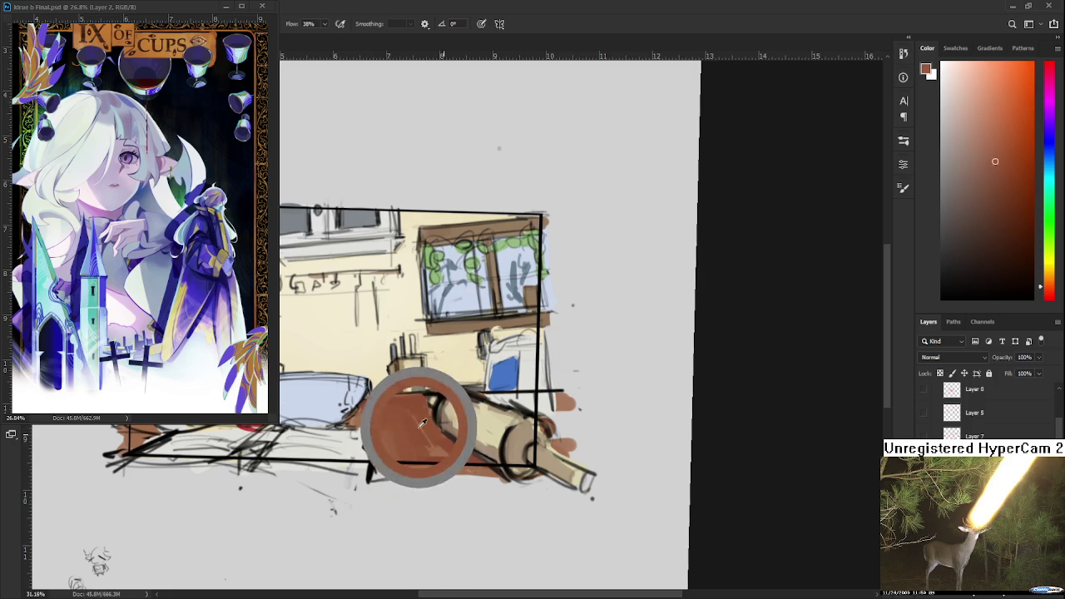
left_click(422, 408, "alt")
left_click(431, 426, "alt")
left_click(418, 416, "alt")
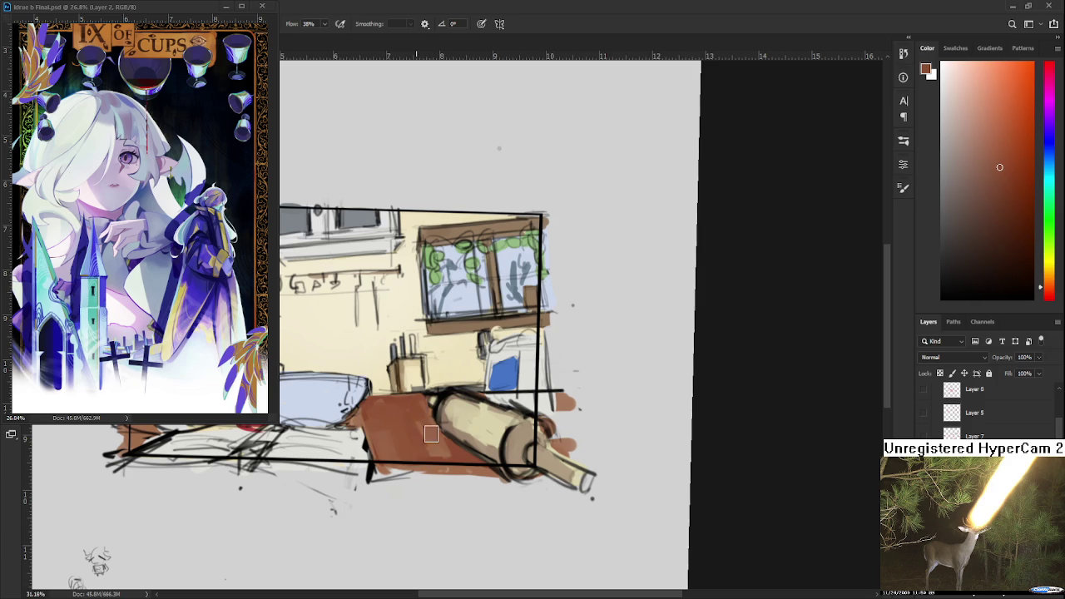
left_click(429, 443, "alt")
left_click(410, 415, "alt")
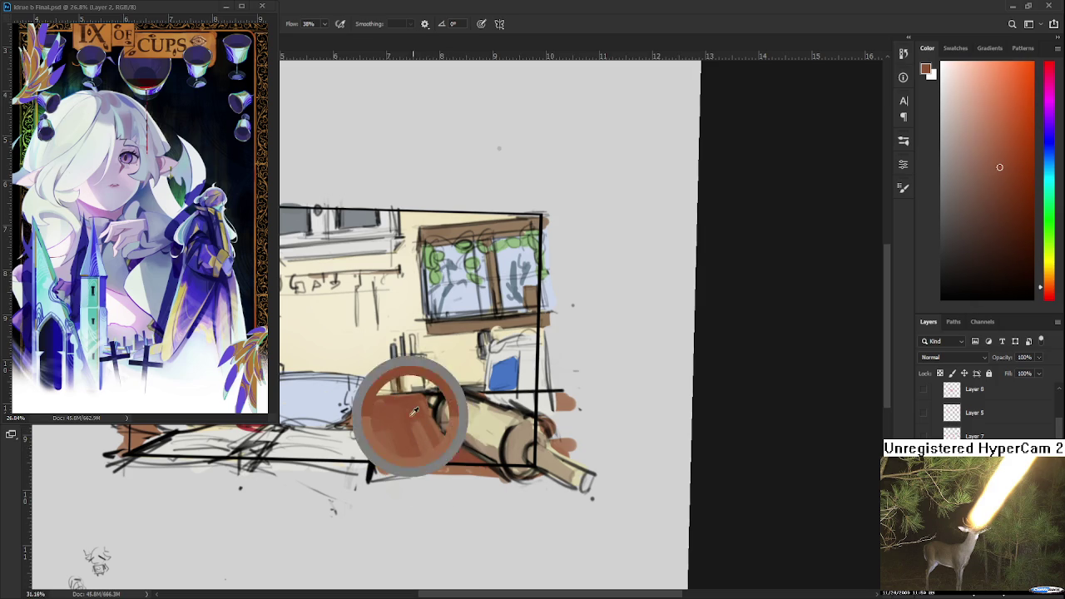
left_click(426, 442, "alt")
left_click(416, 424, "alt")
left_click(420, 443, "alt")
scroll(445, 429, "up", 1)
scroll(441, 434, "down", 1)
scroll(433, 443, "down", 1)
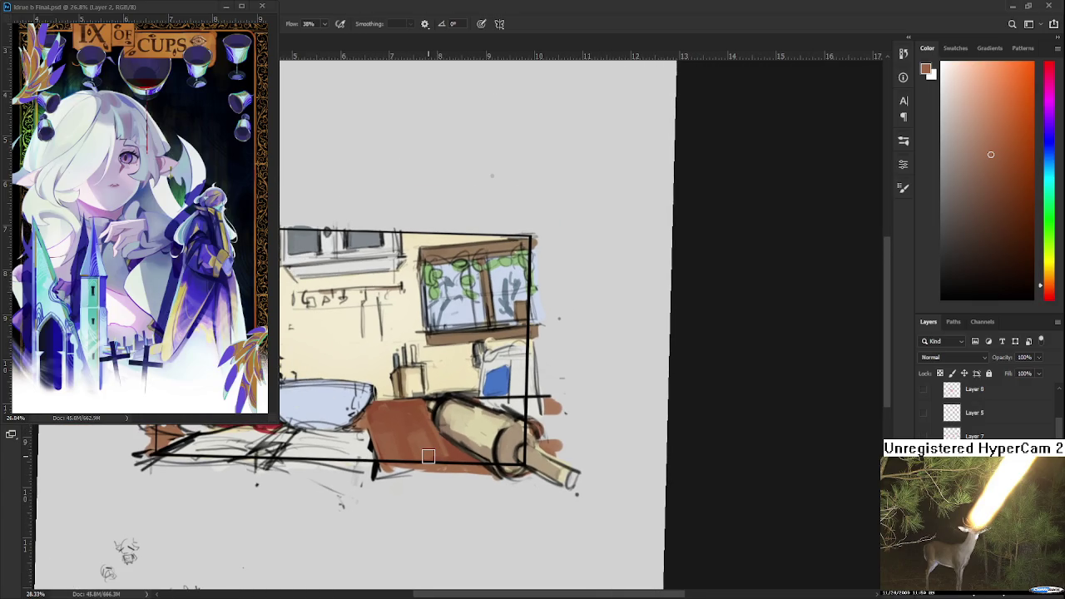
scroll(428, 456, "up", 1)
scroll(430, 460, "up", 1)
Sample darker browns along the table's front edge.
left_click(434, 462, "alt")
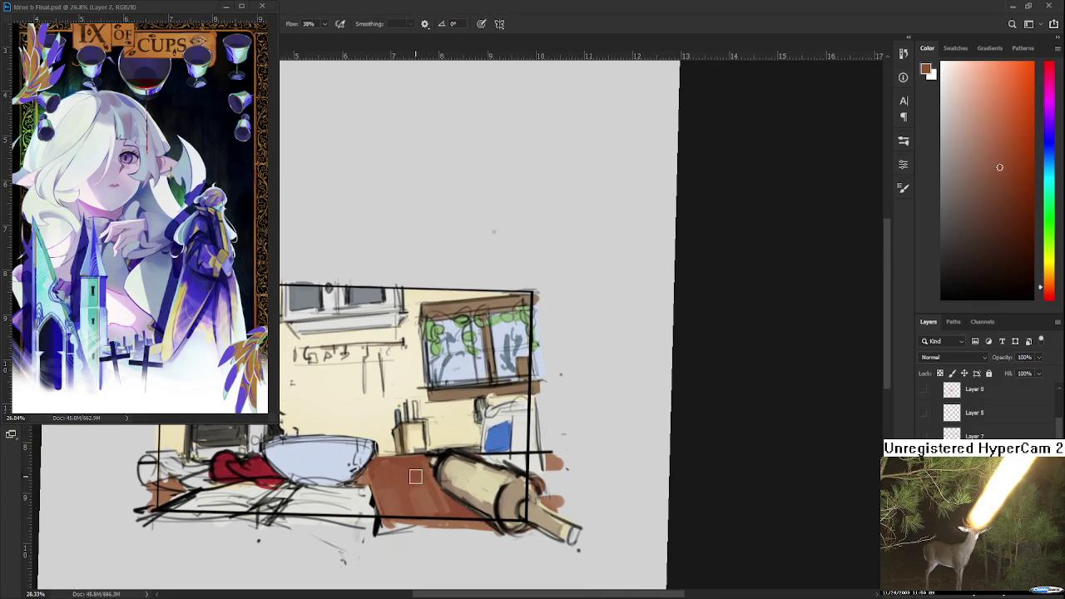
left_click(427, 482, "alt")
left_click(428, 499, "alt")
left_click(403, 504, "alt")
left_click(415, 479, "alt")
left_click(423, 479, "alt")
left_click(424, 476, "alt")
left_click(421, 478, "alt")
left_click(420, 473, "alt")
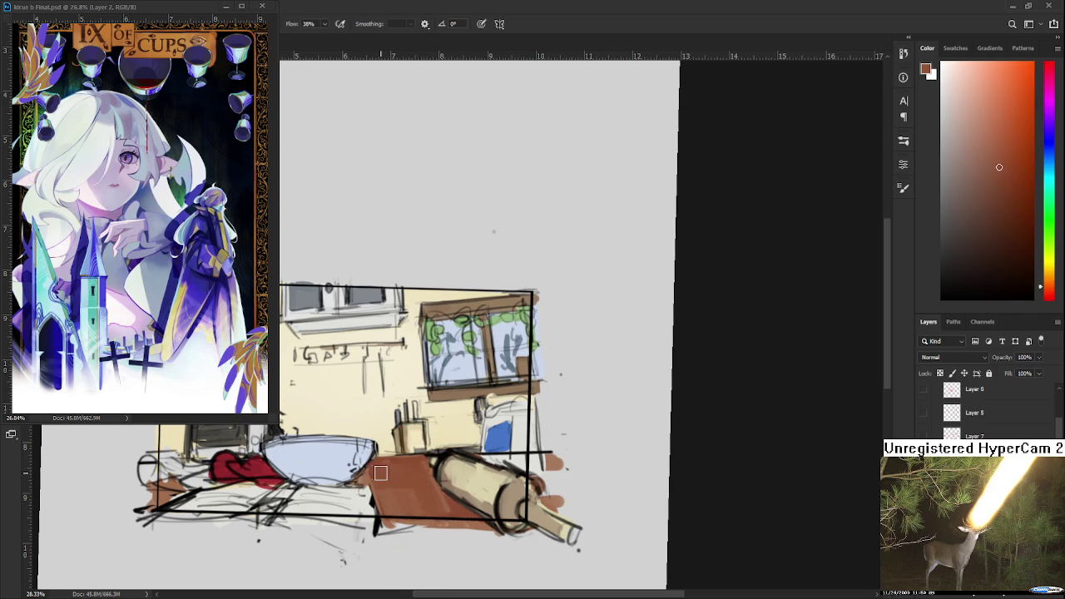
left_click(394, 476, "alt")
Pick a pale off-white beside the bowl and brush it over the lower-left tablecloth corner.
left_click(367, 481, "alt")
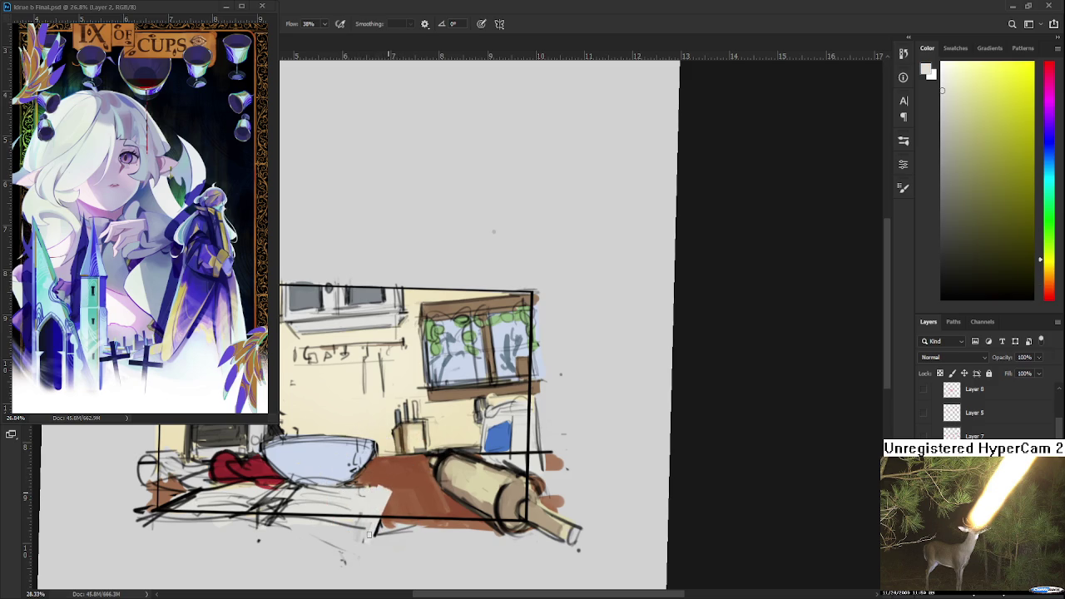
left_click(394, 476, "alt")
left_click(405, 488, "alt")
left_click_drag(390, 515, 375, 537)
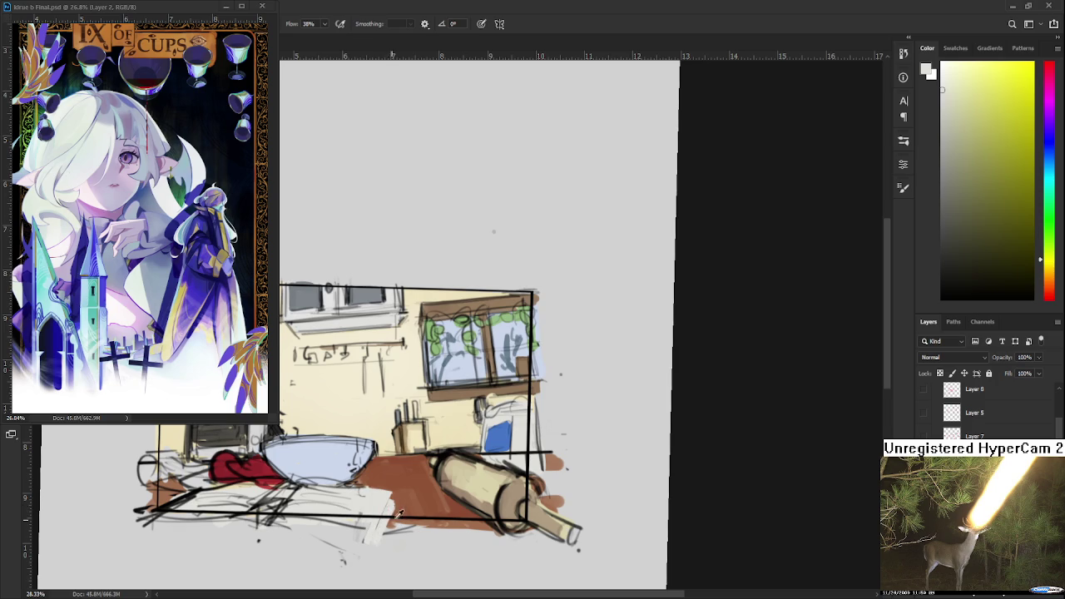
left_click(398, 513, "alt")
left_click(395, 510, "alt")
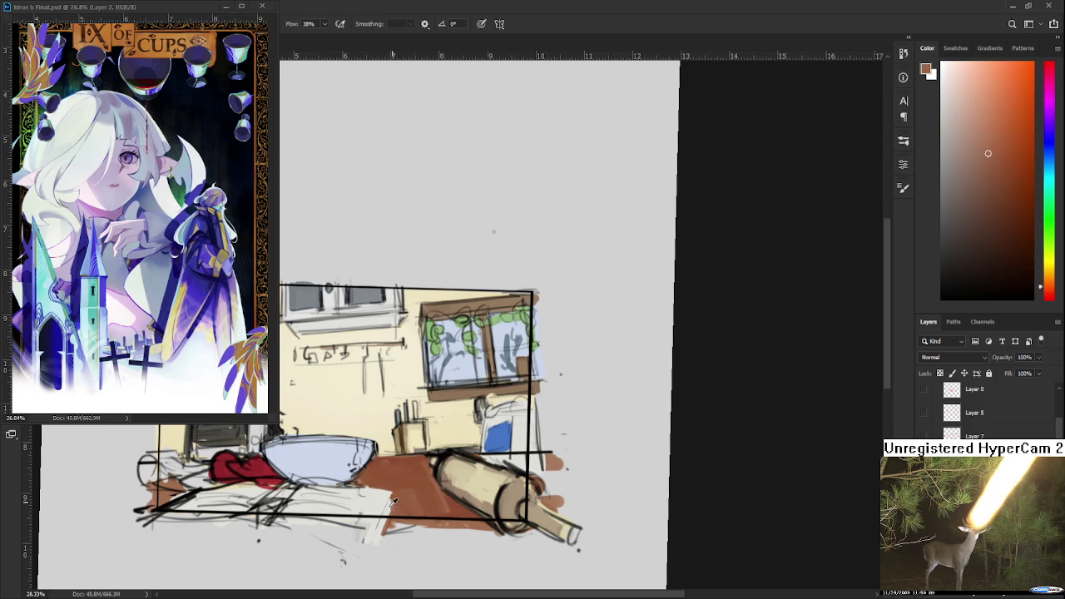
left_click(389, 510, "alt")
scroll(493, 231, "down", 3)
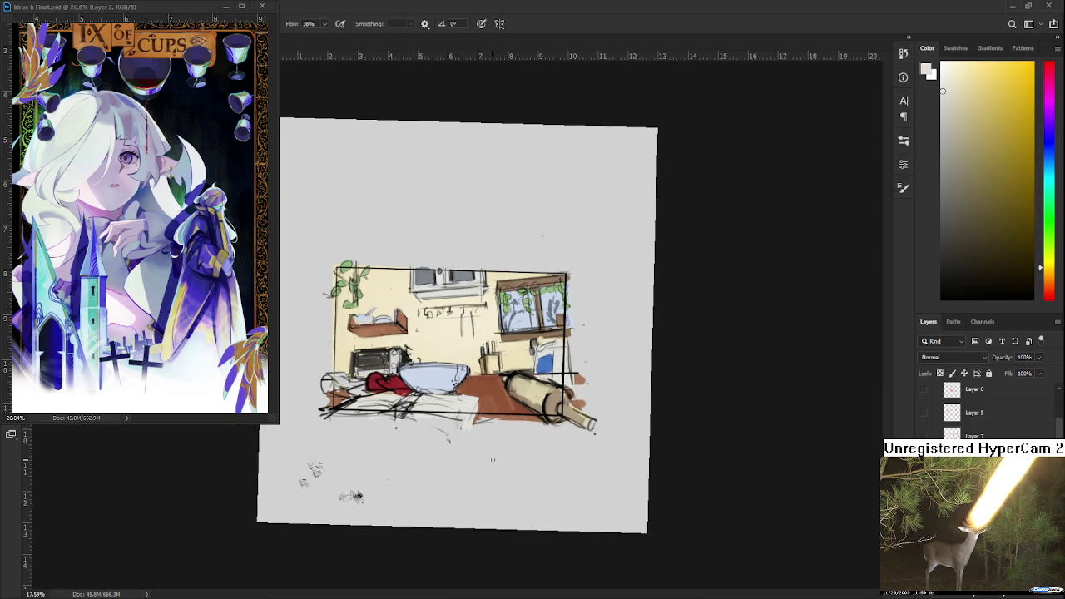
Reposition the sketch, sample rolling pin beiges, and rotate the view along the pin.
scroll(504, 402, "up", 3)
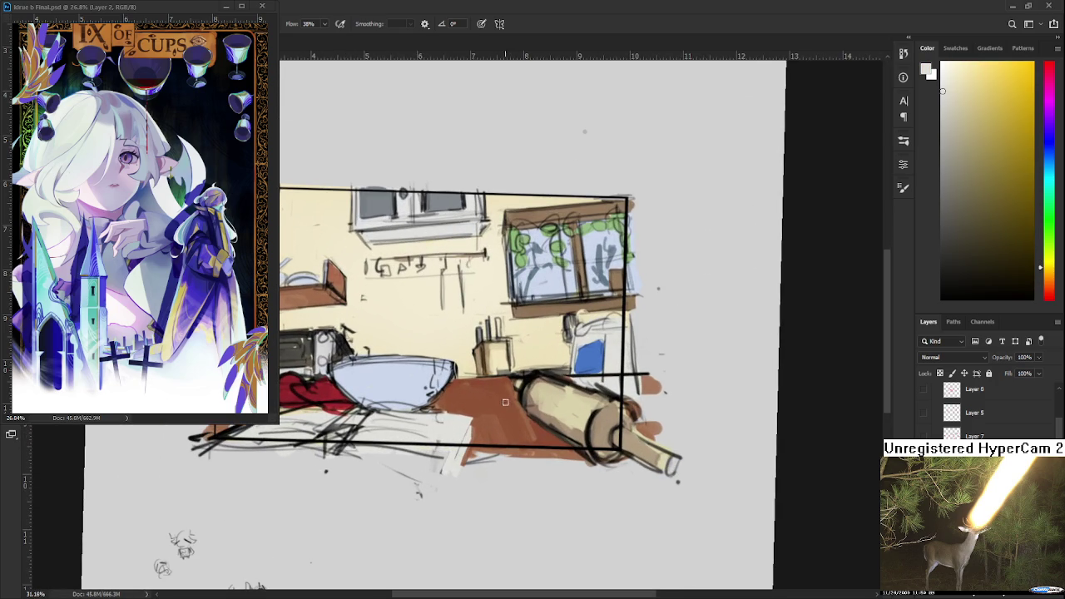
scroll(616, 409, "up", 1)
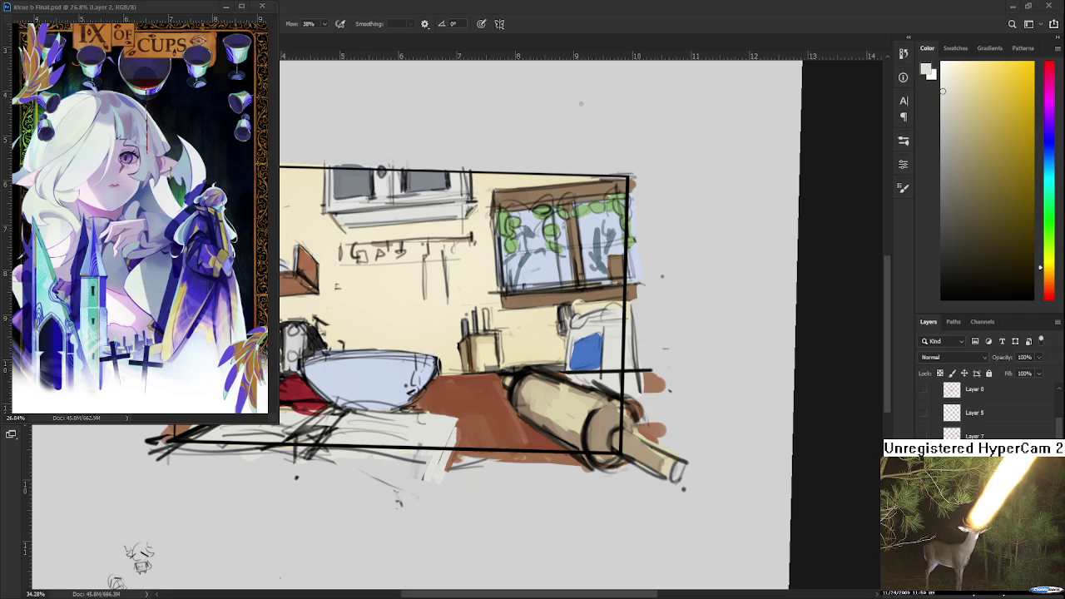
mouse_move(410, 447)
left_mouse_down()
mouse_move(438, 431)
mouse_move(390, 410)
left_mouse_up()
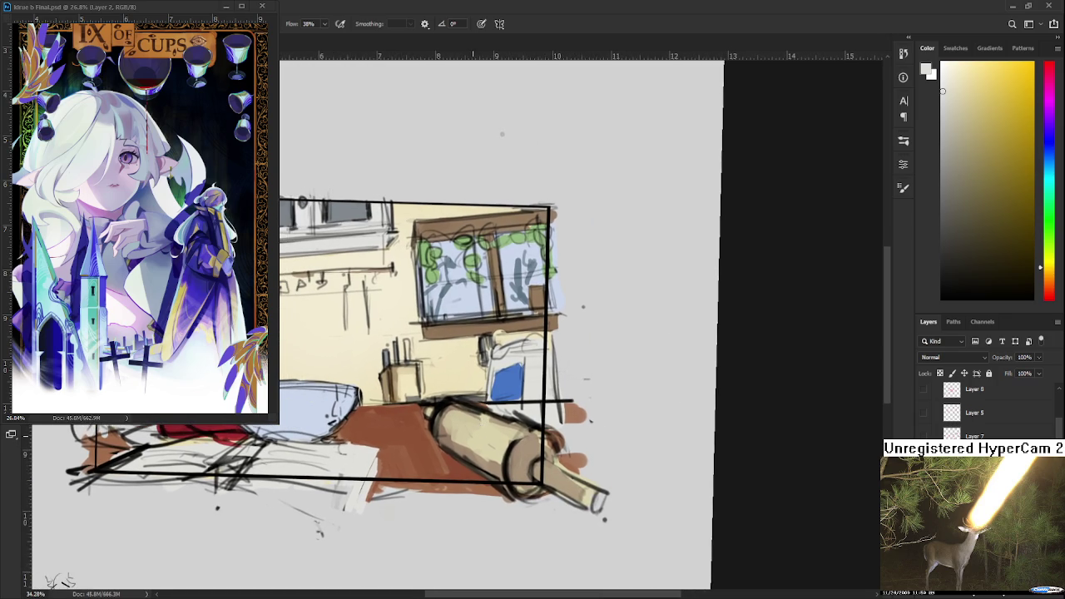
left_click(449, 426, "alt")
left_click(444, 441, "alt")
mouse_move(466, 446)
left_mouse_down()
mouse_move(401, 382)
mouse_move(371, 464)
left_mouse_up()
left_click(369, 388, "alt")
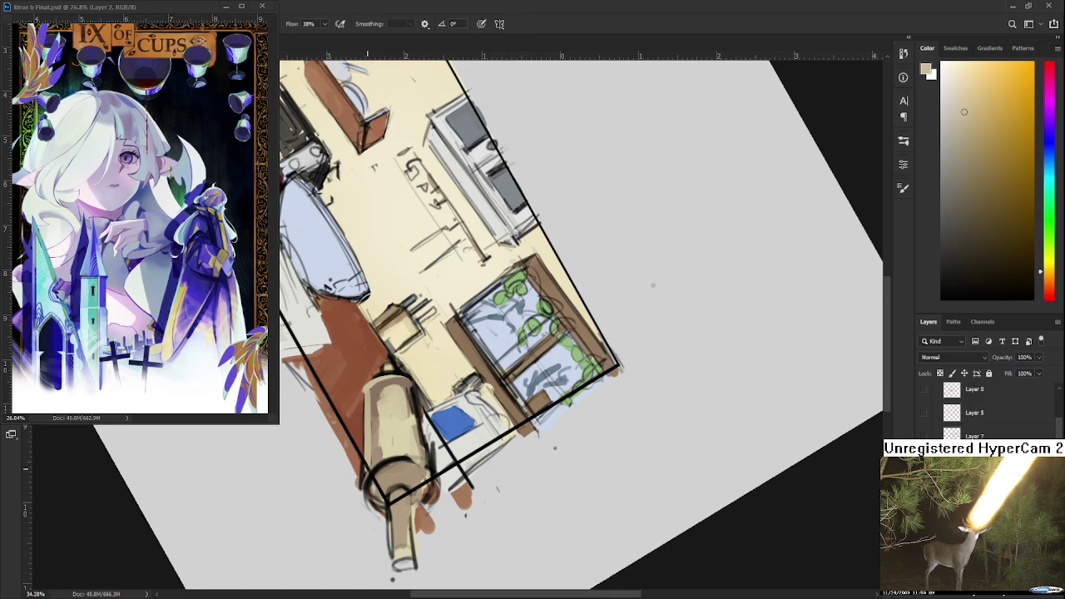
left_click(380, 393, "alt")
Brush light beige shading strokes down the rolling pin's left side, resampling its tones.
mouse_move(370, 388)
left_mouse_down()
mouse_move(368, 466)
mouse_move(389, 463)
left_mouse_up()
left_click(386, 412, "alt")
mouse_move(387, 393)
left_mouse_down()
mouse_move(381, 468)
mouse_move(389, 438)
left_mouse_up()
left_click(380, 406, "alt")
left_click(384, 392, "alt")
left_click(385, 391, "alt")
left_click_drag(379, 388, 380, 459)
left_click(370, 388, "alt")
left_click_drag(379, 388, 379, 446)
left_click(391, 395, "alt")
left_click(384, 391, "alt")
mouse_move(380, 388)
left_mouse_down()
mouse_move(380, 438)
mouse_move(393, 416)
left_mouse_up()
Add yellow-beige shading across the rolling pin, then rotate the canvas back to near horizontal.
left_click(393, 397, "alt")
left_click(387, 391, "alt")
left_click_drag(404, 381, 416, 446)
mouse_move(418, 398)
left_mouse_down()
mouse_move(420, 455)
mouse_move(418, 396)
left_mouse_up()
left_click(395, 416, "alt")
key("r")
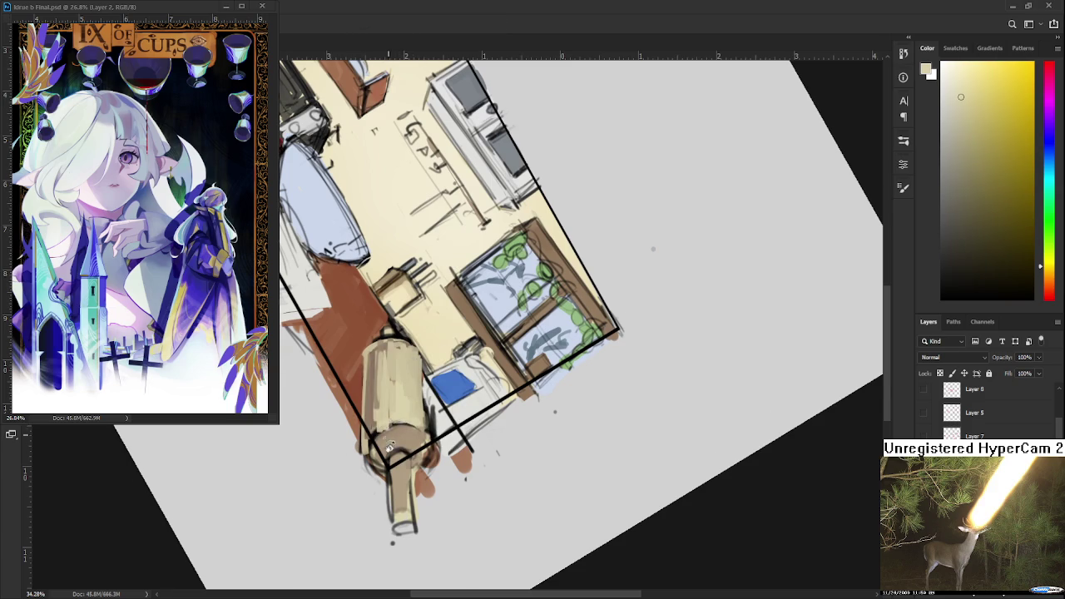
left_click_drag(653, 248, 473, 109)
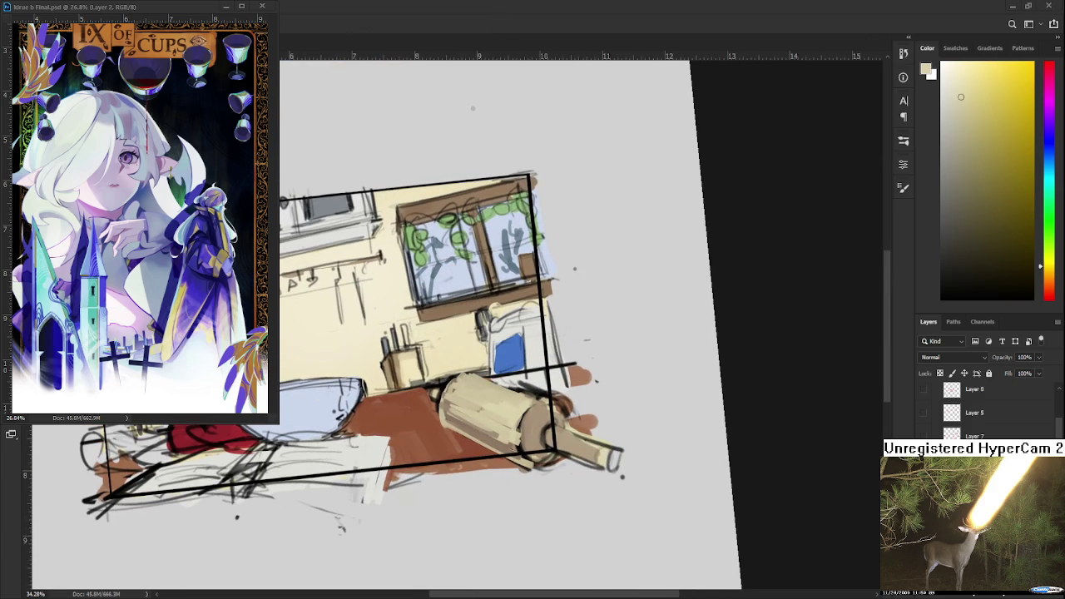
scroll(528, 432, "up", 3)
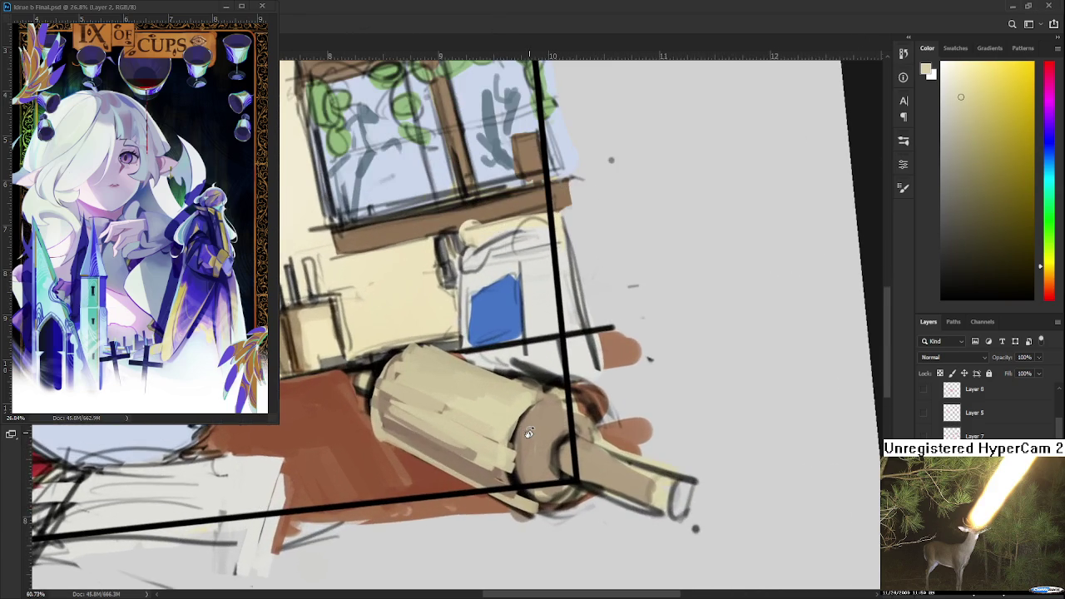
Sample tan and pale yellow rolling pin tones and paint the elliptical end cap.
left_click_drag(489, 464, 419, 465)
left_click(435, 470, "alt")
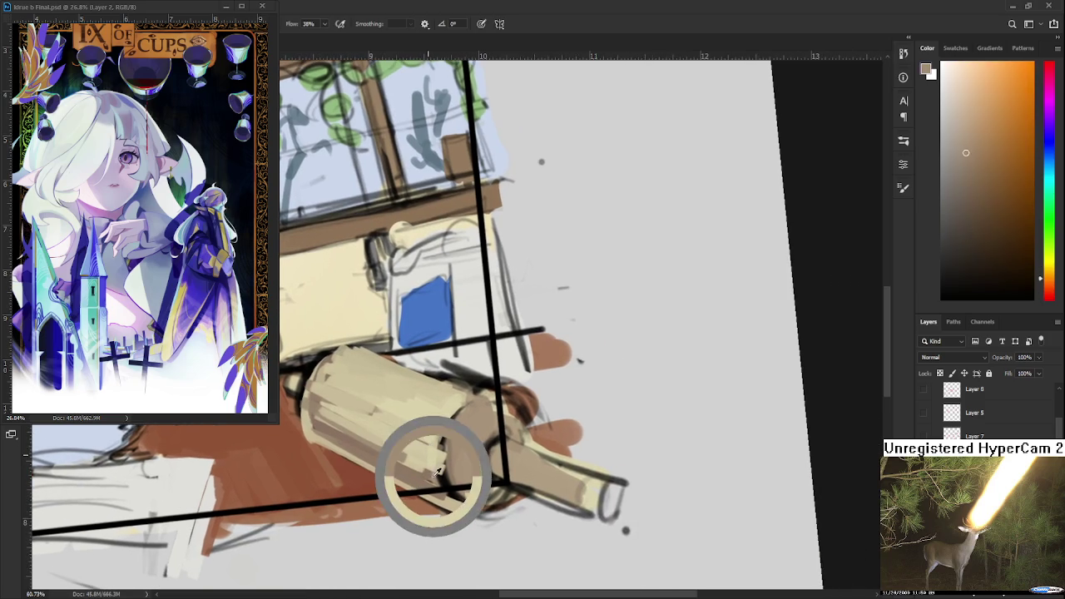
left_click(453, 399, "alt")
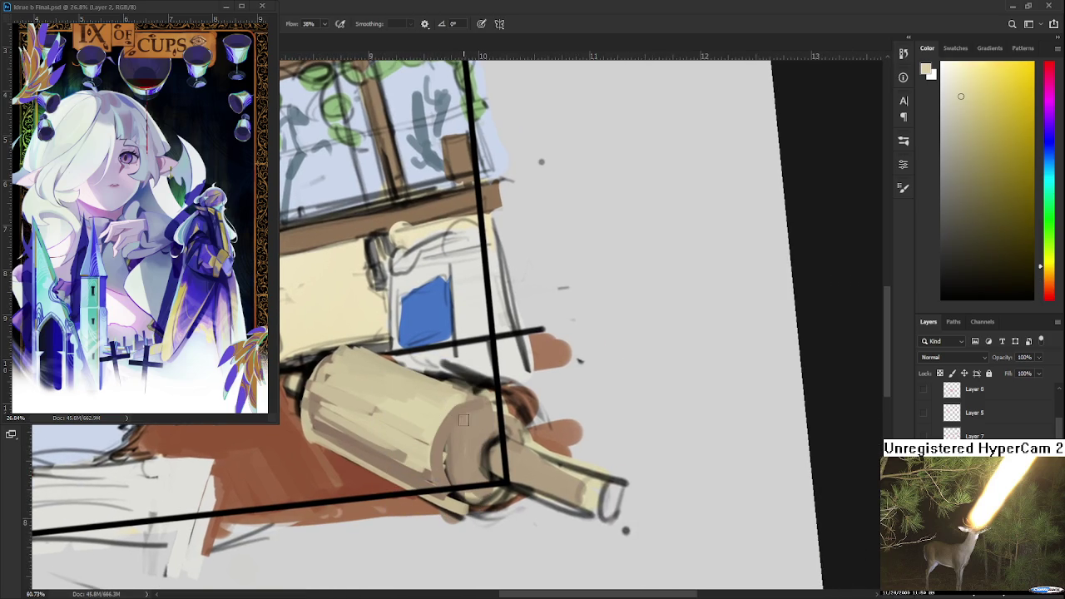
left_click(467, 422, "alt")
left_click(445, 447, "alt")
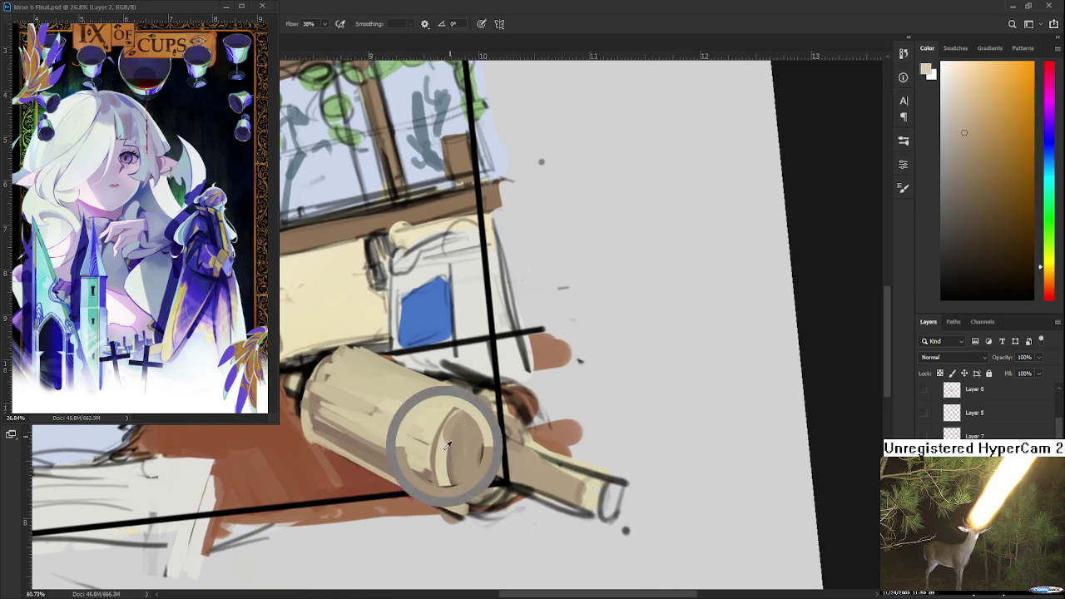
left_click(478, 420, "alt")
left_click(466, 401, "alt")
left_click(475, 406, "alt")
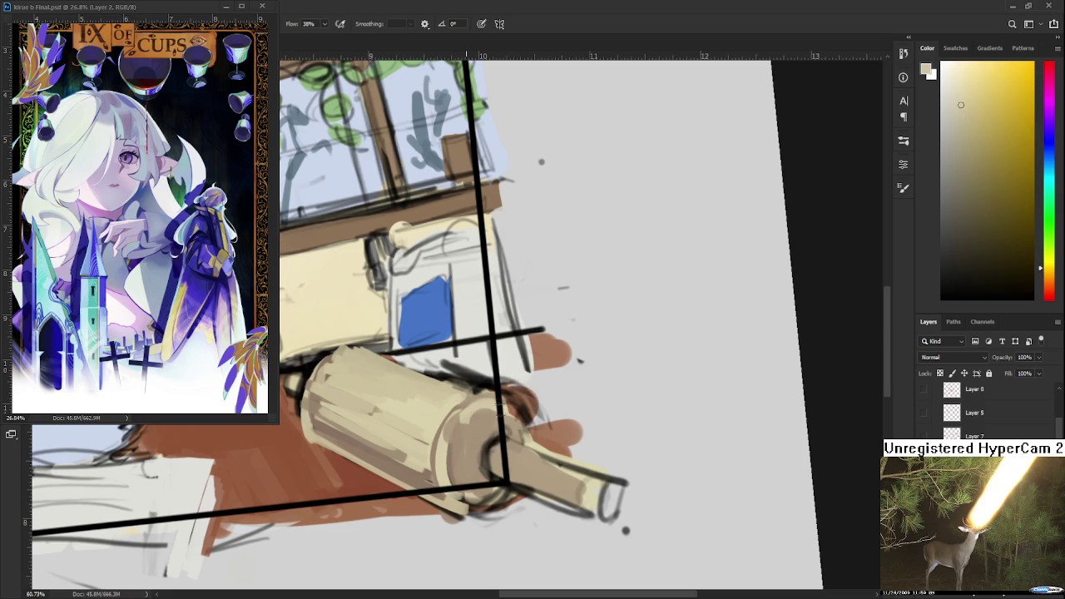
left_click(481, 418, "alt")
left_click(469, 392, "alt")
left_click(502, 400, "alt")
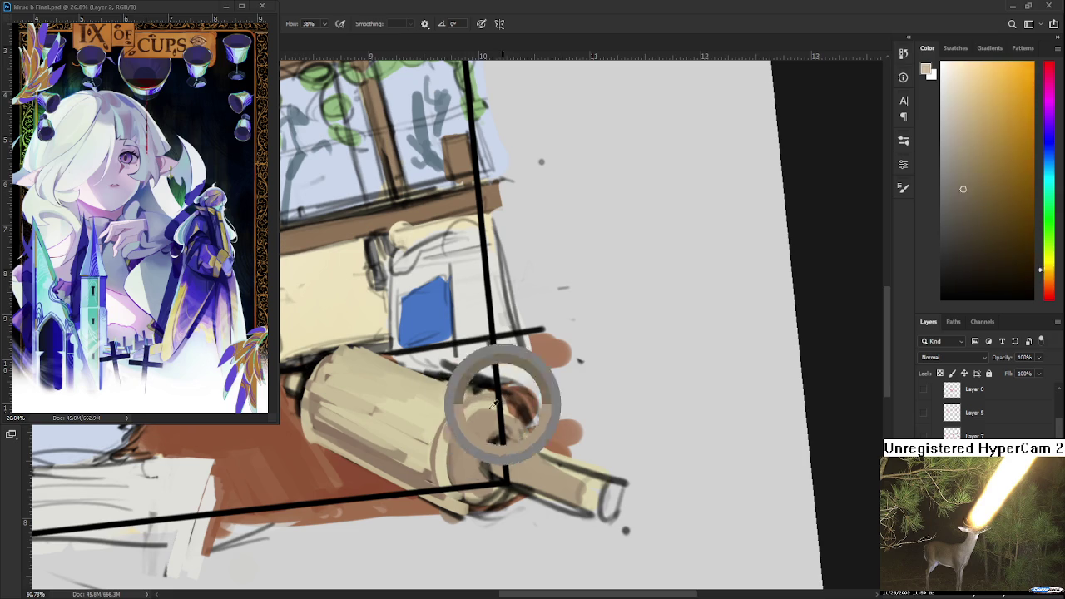
left_click(483, 420, "alt")
mouse_move(483, 420)
left_mouse_down()
mouse_move(449, 443)
mouse_move(480, 457)
mouse_move(447, 453)
left_mouse_up()
Choose a dark red and paint a band around the rolling pin handle, redoing unwanted strokes.
left_click(461, 447, "alt")
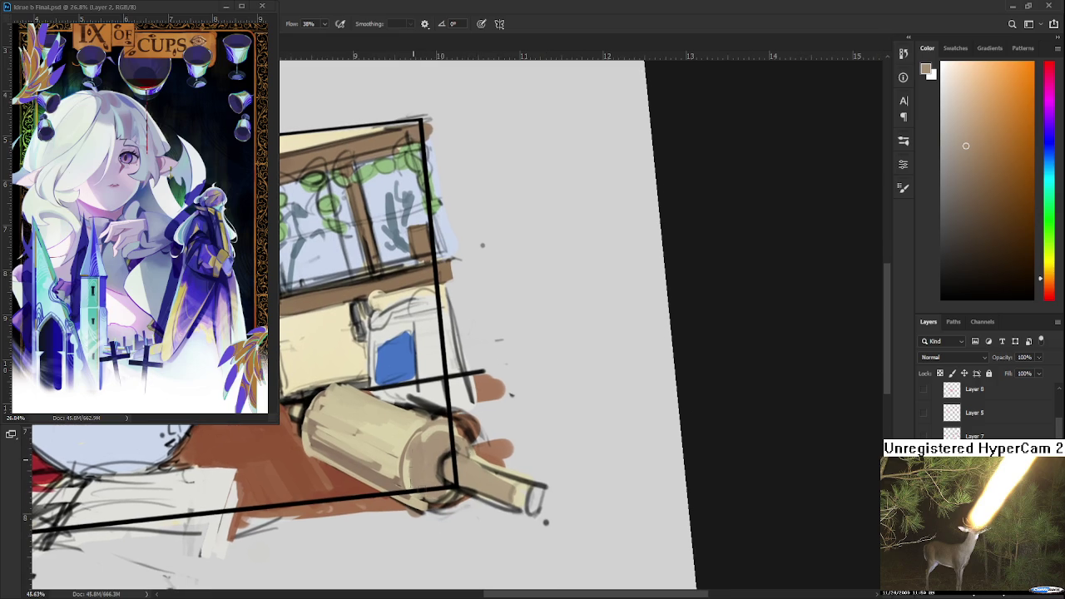
left_click(445, 453, "alt")
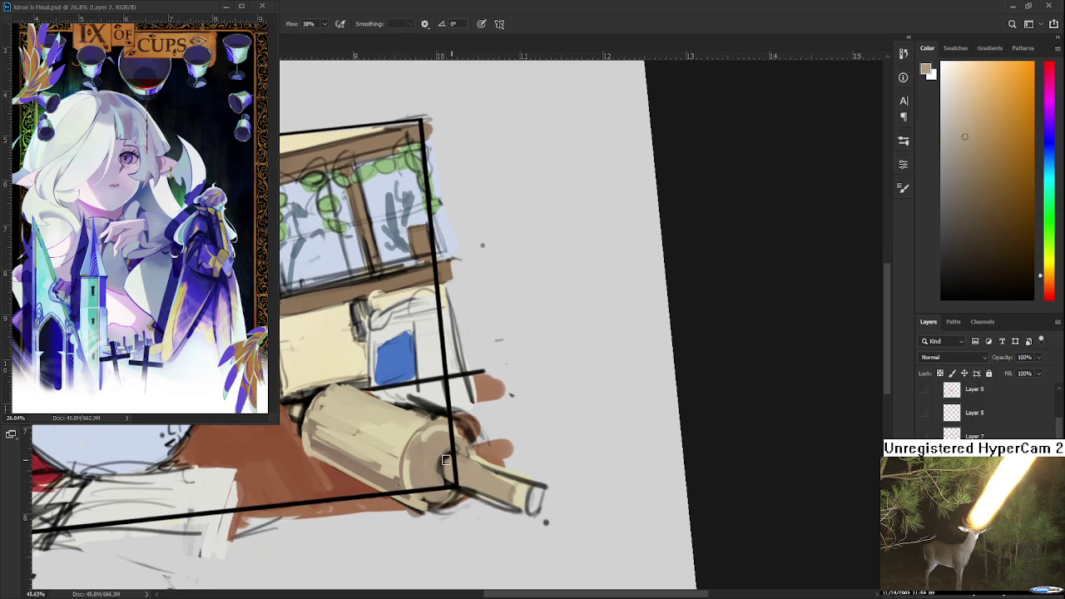
left_click_drag(458, 463, 426, 472)
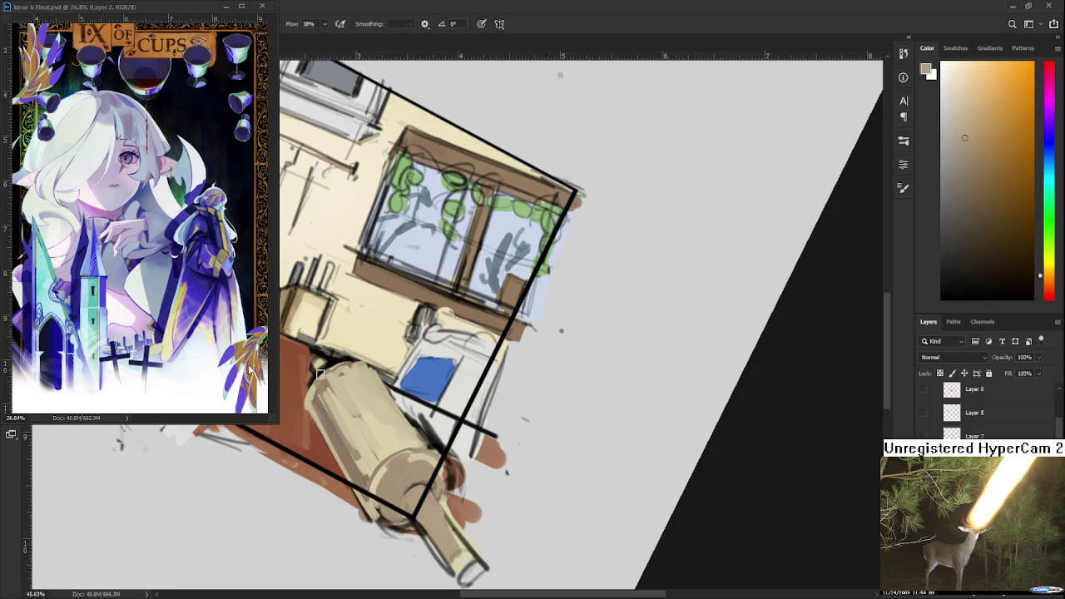
left_click(349, 458, "alt")
left_click_drag(1027, 263, 1025, 233)
left_click_drag(411, 470, 390, 420)
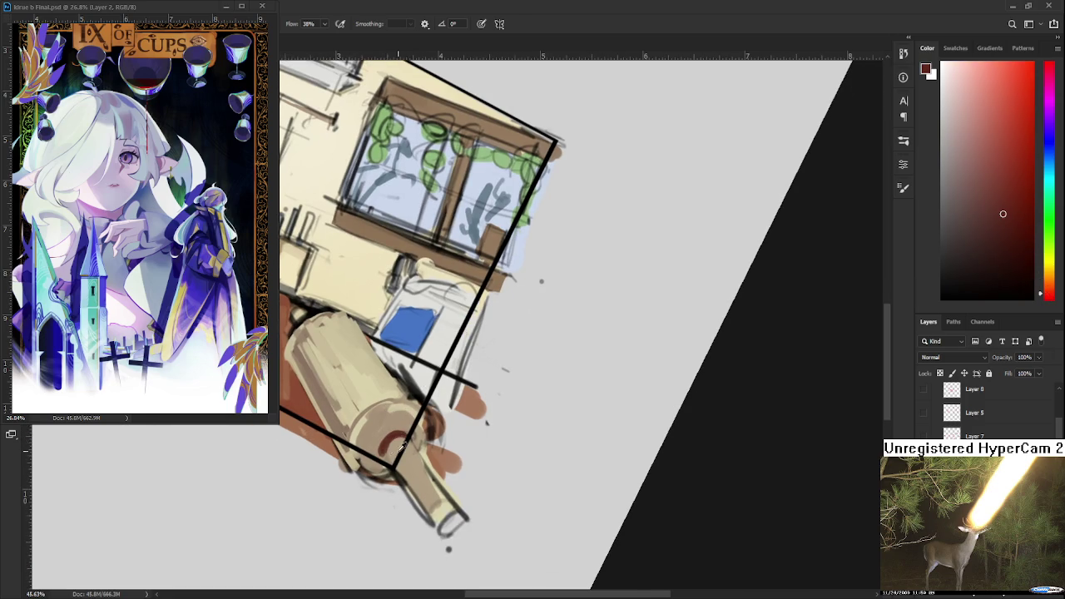
left_click(385, 448, "alt")
left_click(394, 436, "alt")
left_click_drag(378, 448, 406, 482)
key("ctrl+z")
left_click_drag(382, 447, 424, 516)
key("ctrl+z")
mouse_move(378, 450)
left_mouse_down()
mouse_move(428, 516)
mouse_move(443, 499)
left_mouse_up()
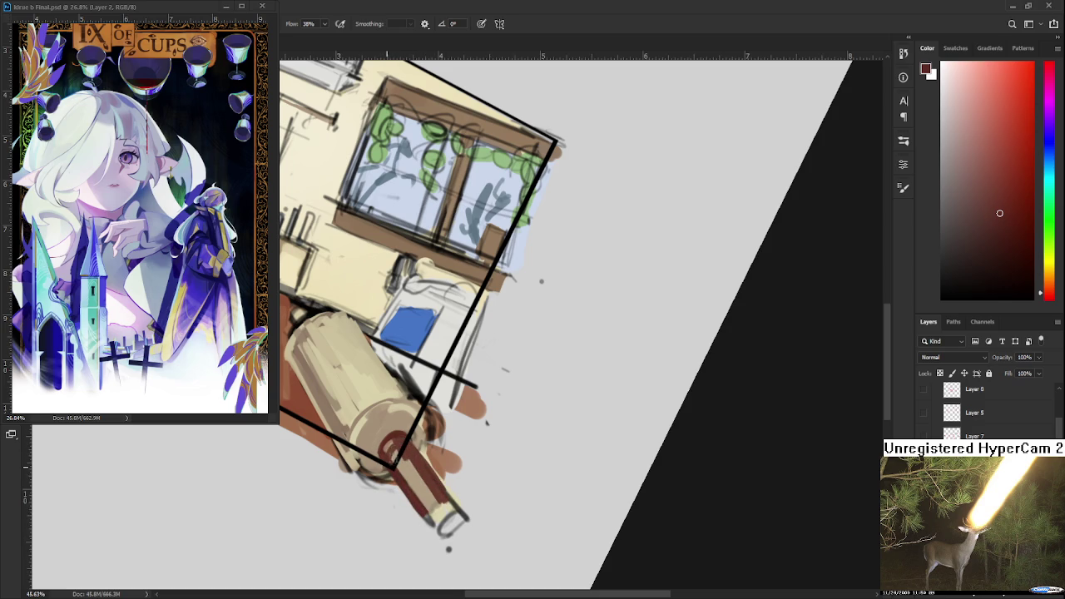
Rotate the view upright and paint a darker band on the handle.
left_click(391, 440, "alt")
left_click(402, 441, "alt")
mouse_move(401, 441)
left_mouse_down()
mouse_move(464, 506)
mouse_move(432, 526)
left_mouse_up()
left_click(464, 505, "alt")
mouse_move(447, 512)
left_mouse_down()
mouse_move(450, 494)
mouse_move(488, 475)
left_mouse_up()
left_click(447, 493, "alt")
scroll(499, 400, "down", 3)
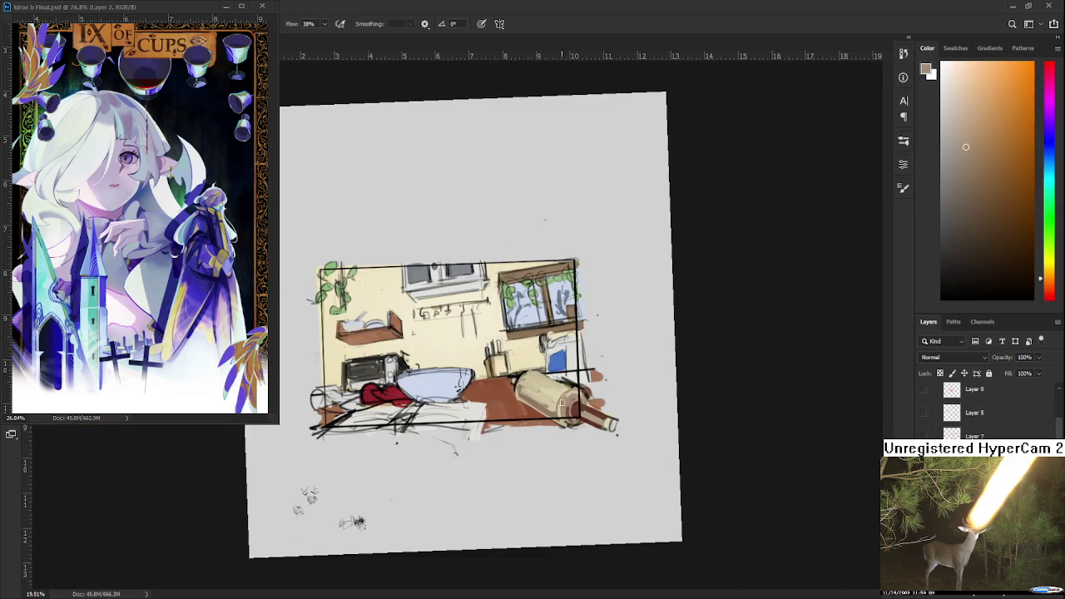
Rotate the view and sample several drawing colours, including a beige from the wall.
scroll(515, 403, "up", 2)
scroll(521, 405, "up", 2)
scroll(522, 405, "down", 1)
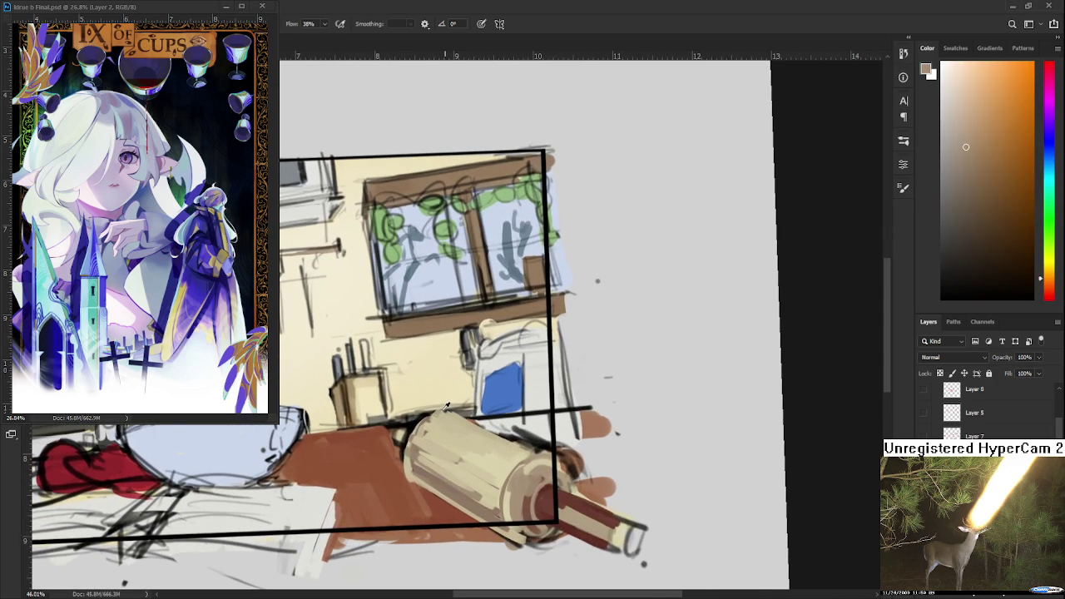
left_click(416, 440, "alt")
left_click(563, 508, "alt")
left_click_drag(562, 507, 364, 414)
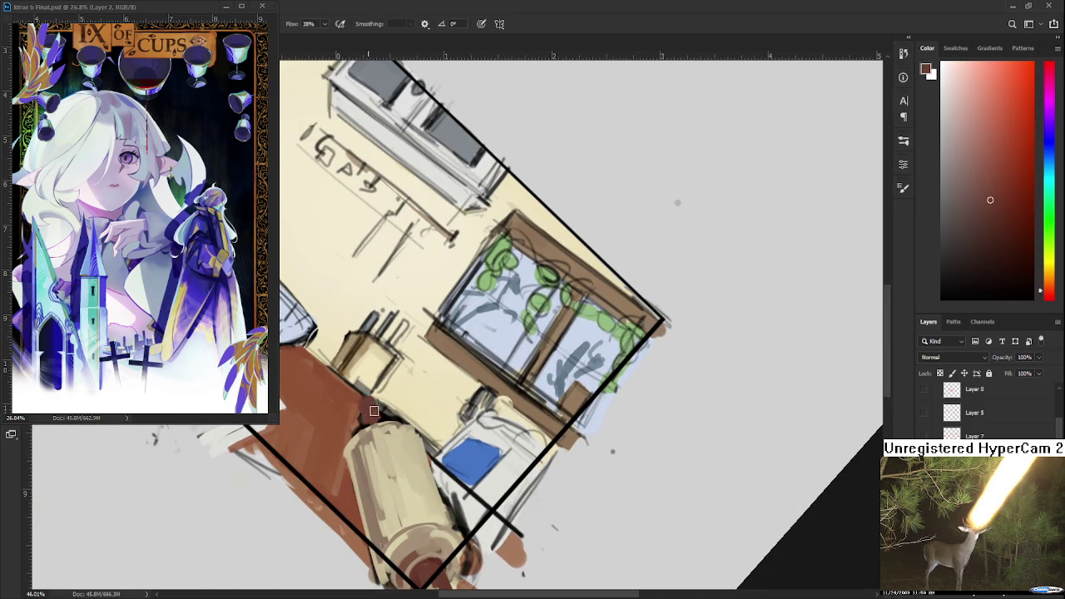
left_click(378, 441, "alt")
left_click(375, 407, "alt")
left_click(369, 416, "alt")
left_click_drag(369, 416, 466, 466)
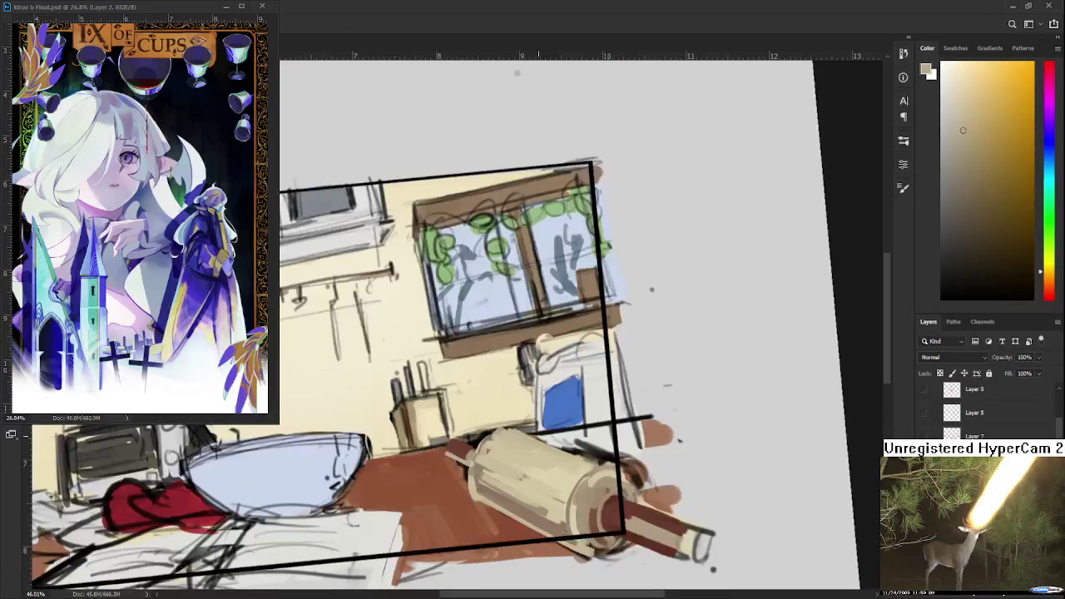
Level and zoom the view onto the glass bowl and sample its pale blue.
scroll(541, 434, "down", 2)
scroll(541, 435, "down", 2)
scroll(583, 449, "down", 2)
left_click_drag(607, 453, 602, 458)
scroll(434, 398, "up", 3)
scroll(434, 397, "up", 2)
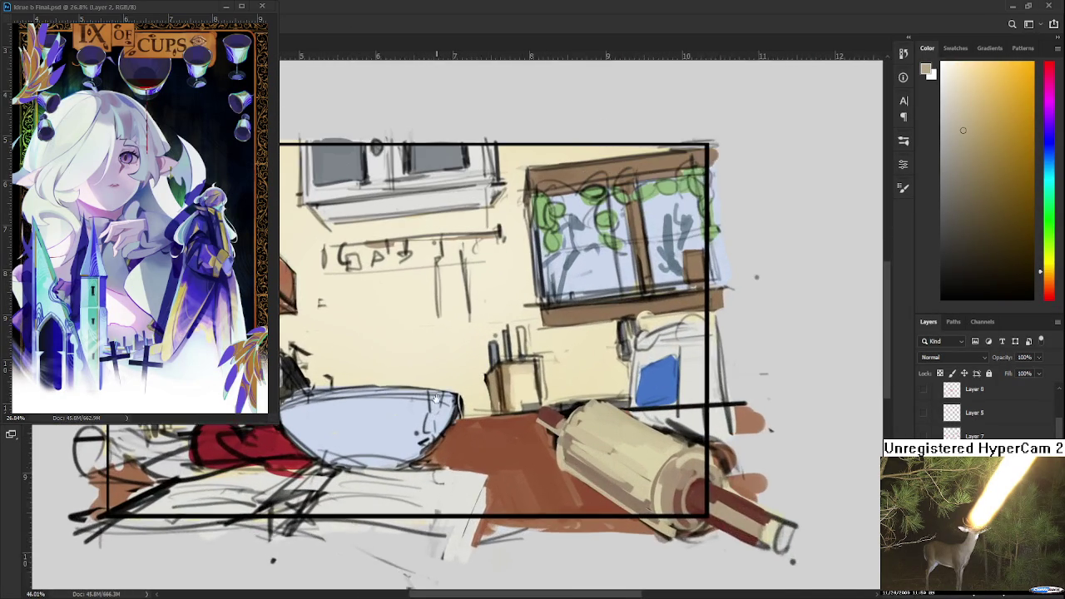
left_click_drag(434, 397, 497, 420)
left_click(393, 439, "alt")
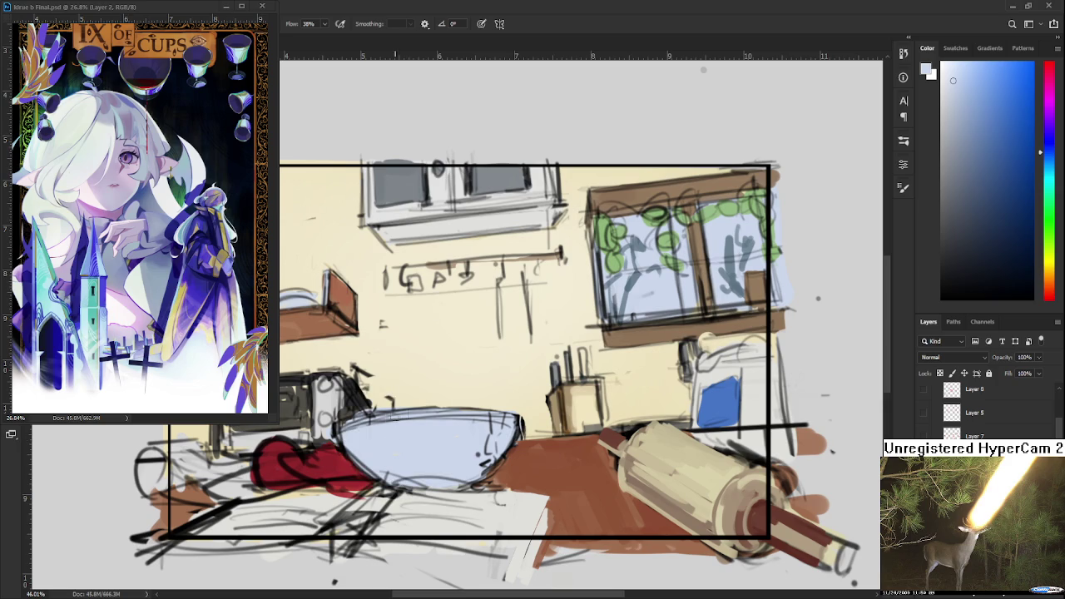
Paint pale blue over the bowl's lower body and upper rim to cover its sketch marks.
mouse_move(351, 440)
left_mouse_down()
mouse_move(407, 476)
mouse_move(399, 483)
mouse_move(495, 441)
mouse_move(452, 473)
left_mouse_up()
left_click_drag(511, 431, 459, 470)
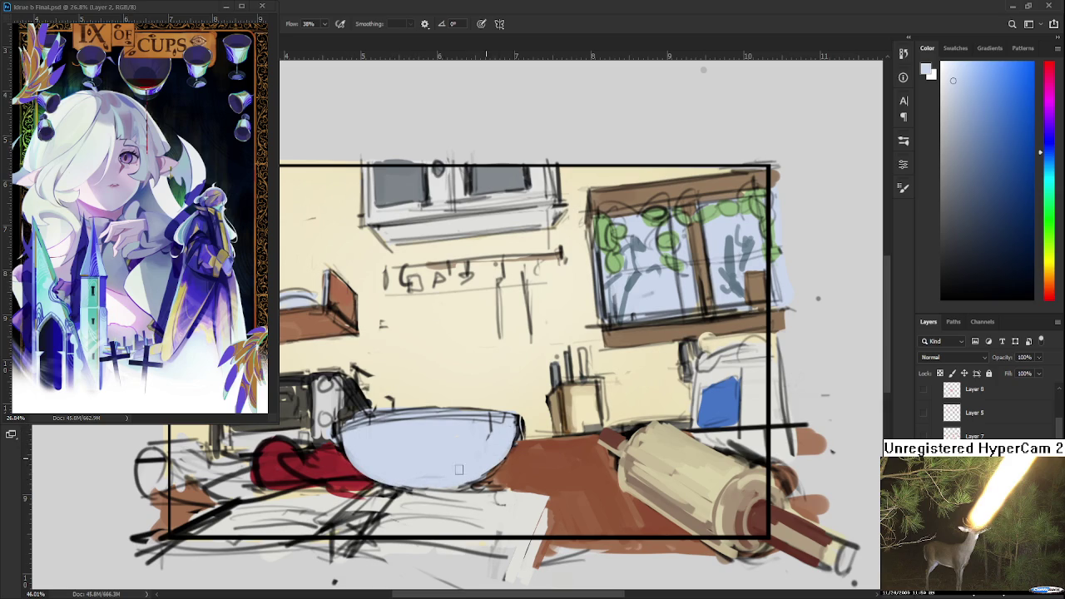
mouse_move(440, 430)
left_mouse_down()
mouse_move(505, 425)
mouse_move(468, 471)
left_mouse_up()
mouse_move(511, 438)
left_mouse_down()
mouse_move(458, 487)
mouse_move(467, 474)
left_mouse_up()
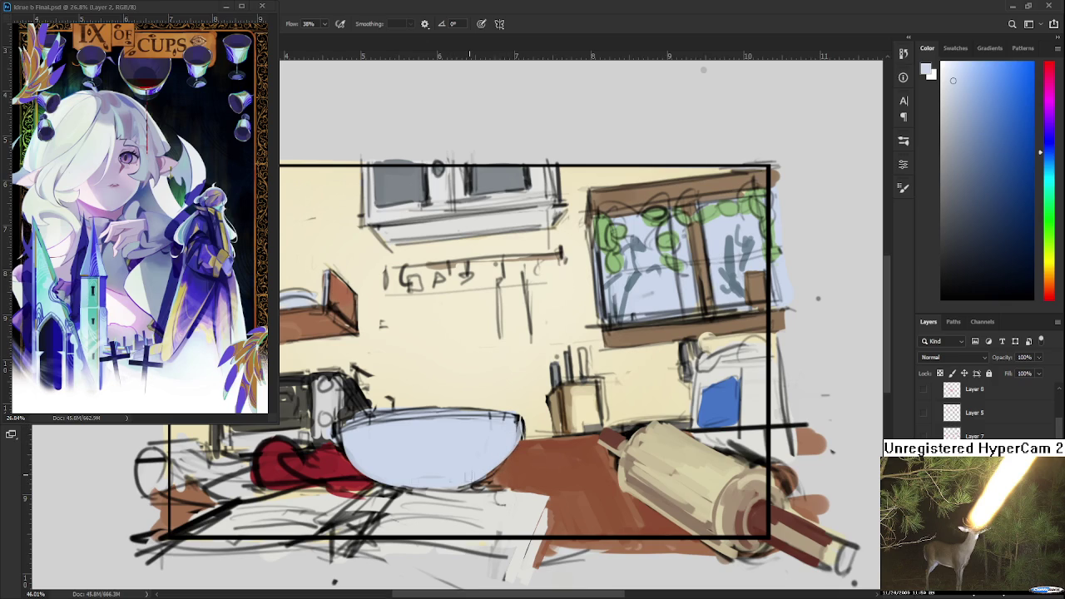
left_click(450, 464, "alt")
left_click(343, 463, "alt")
left_click(376, 471, "alt")
Repaint the bowl's upper rim in light blue sampled from the bowl.
left_click_drag(361, 455, 413, 459)
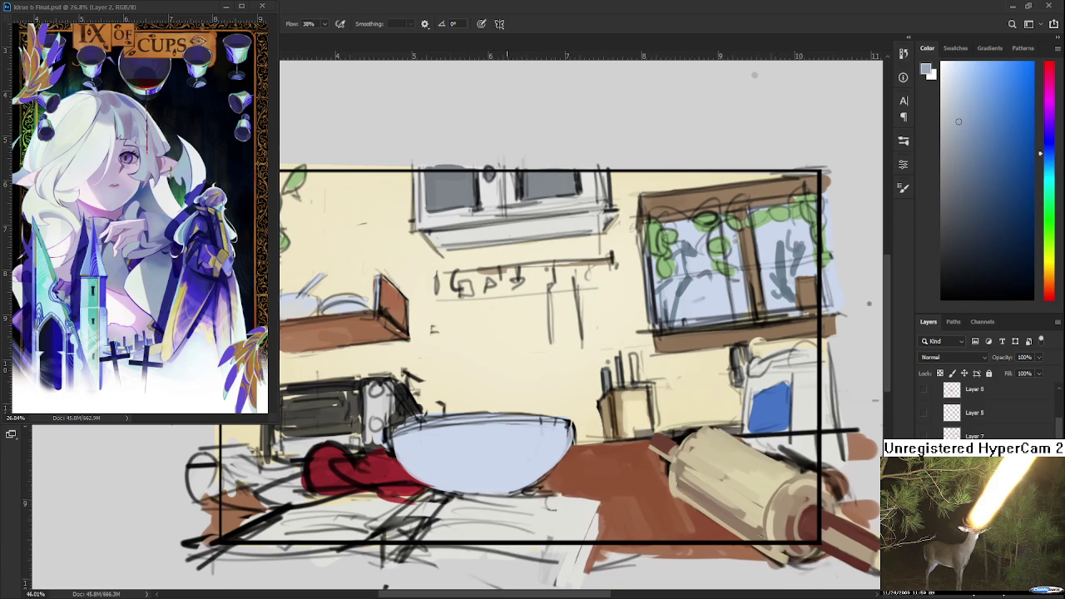
left_click_drag(666, 416, 707, 333)
left_click(524, 384, "alt")
left_click(506, 384, "alt")
left_click(450, 403, "alt")
left_click_drag(511, 373, 551, 363)
left_click(542, 376, "alt")
left_click_drag(495, 382, 531, 368)
left_click(454, 401, "alt")
Shade the bowl's left edge and lower part in darker blue.
left_click_drag(412, 437, 453, 420)
left_click(424, 420, "alt")
left_click(422, 416, "alt")
scroll(434, 421, "right", 1)
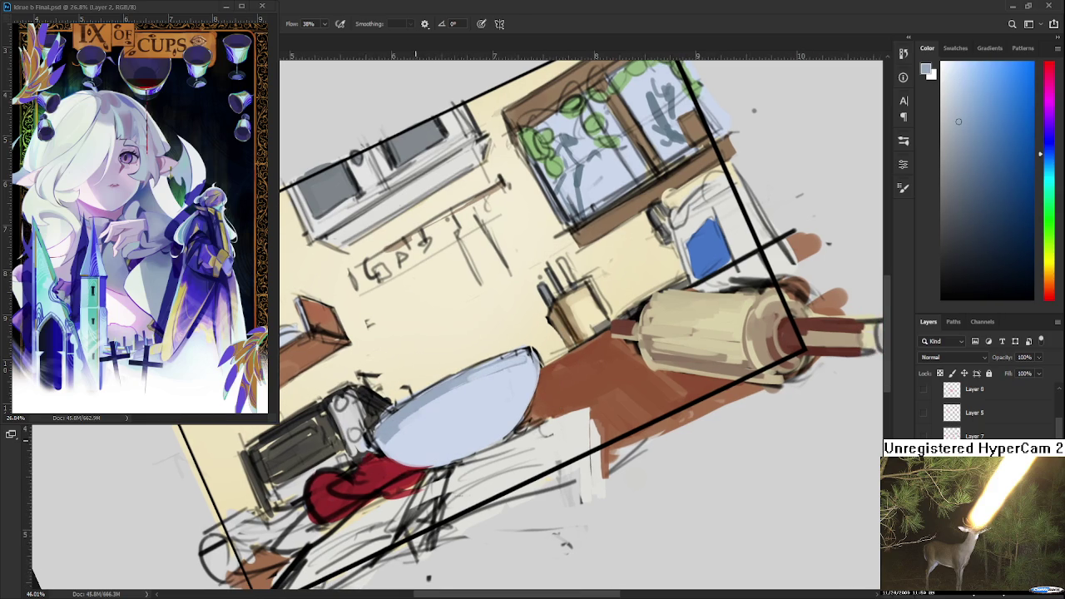
mouse_move(393, 445)
left_mouse_down()
mouse_move(466, 420)
mouse_move(458, 428)
left_mouse_up()
mouse_move(405, 462)
left_mouse_down()
mouse_move(483, 434)
mouse_move(503, 387)
left_mouse_up()
Add light blue highlights and touch-ups inside the bowl.
left_click(460, 440, "alt")
left_click(428, 432, "alt")
left_click(475, 392, "alt")
left_click(435, 427, "alt")
left_click(502, 396, "alt")
left_click(473, 421, "alt")
left_click(501, 429, "alt")
Repaint the bowl's light blue shading with freshly sampled blues and level the view.
left_click_drag(499, 428, 456, 470)
left_click(487, 408, "alt")
left_click(463, 424, "alt")
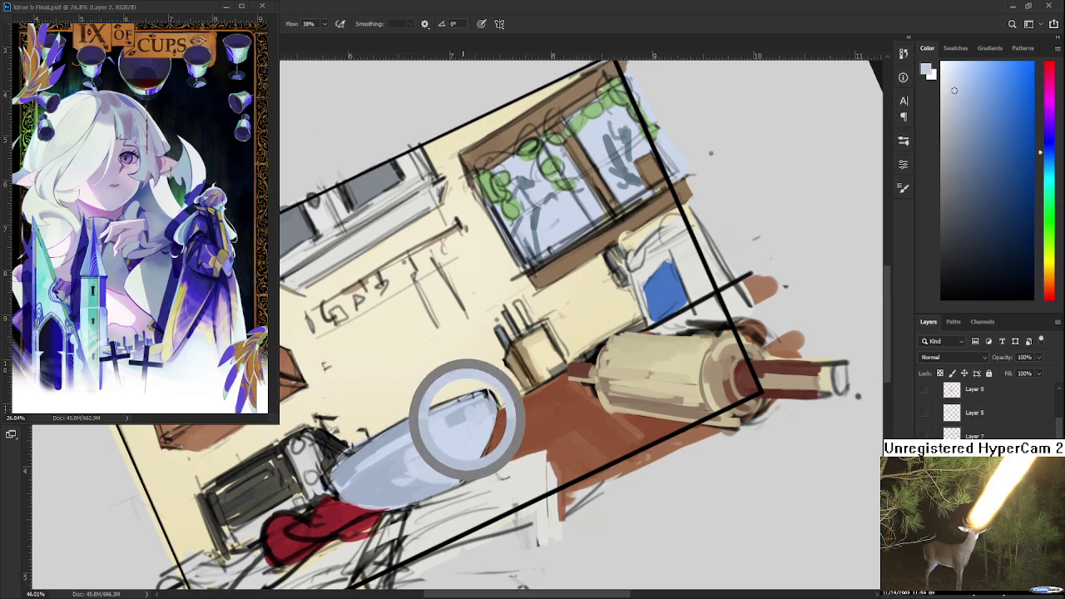
left_click(462, 438, "alt")
left_click(441, 425, "alt")
mouse_move(491, 417)
left_mouse_down()
mouse_move(450, 476)
mouse_move(472, 476)
left_mouse_up()
left_click(444, 472, "alt")
key("r")
scroll(473, 477, "down", 5)
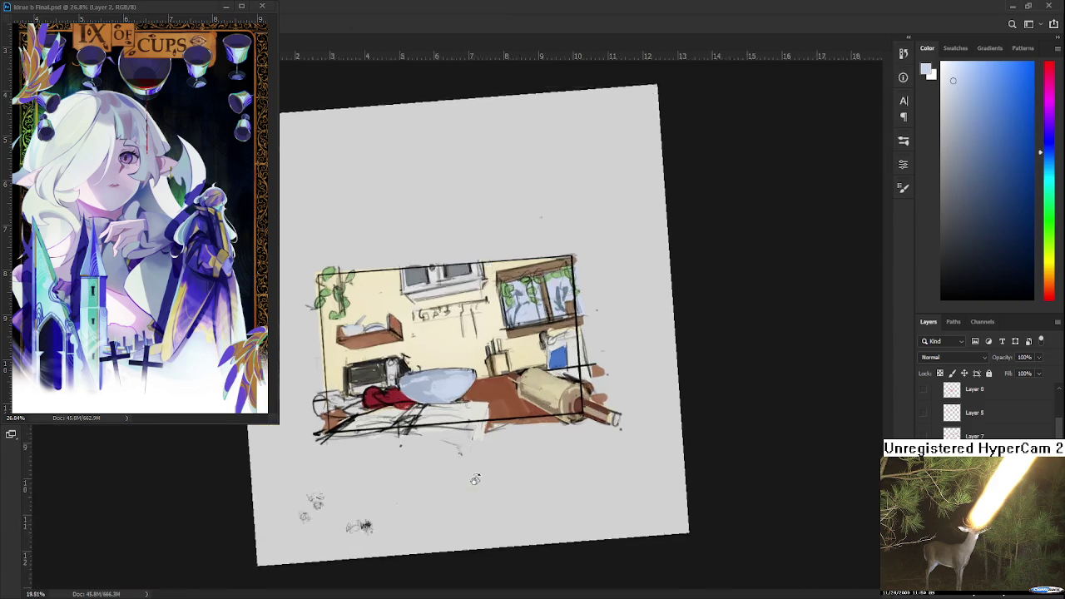
left_click_drag(573, 478, 560, 507)
scroll(560, 506, "down", 2)
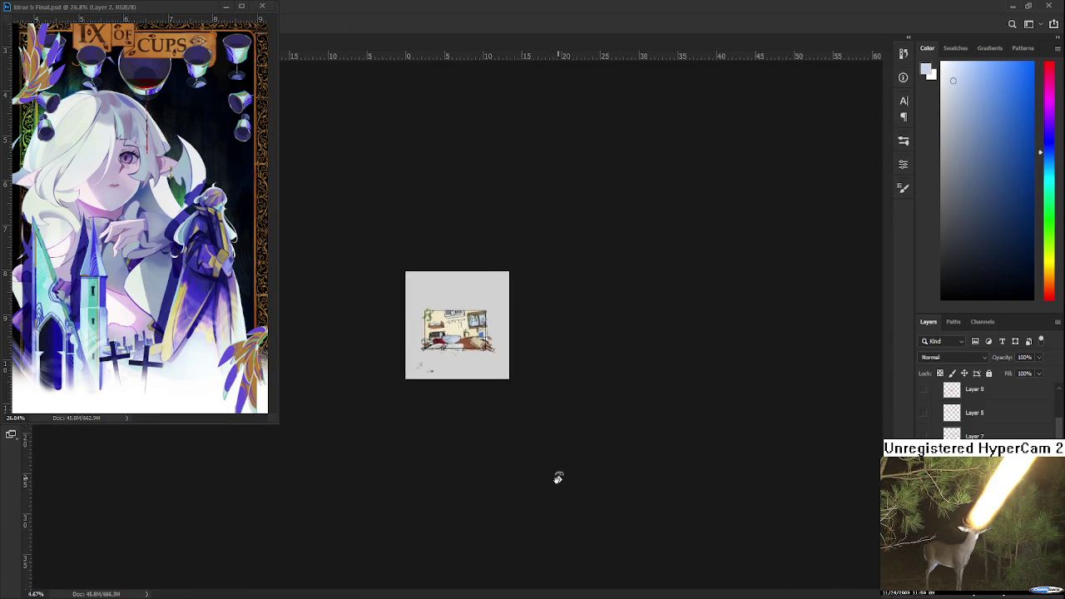
scroll(479, 379, "up", 2)
scroll(466, 383, "up", 2)
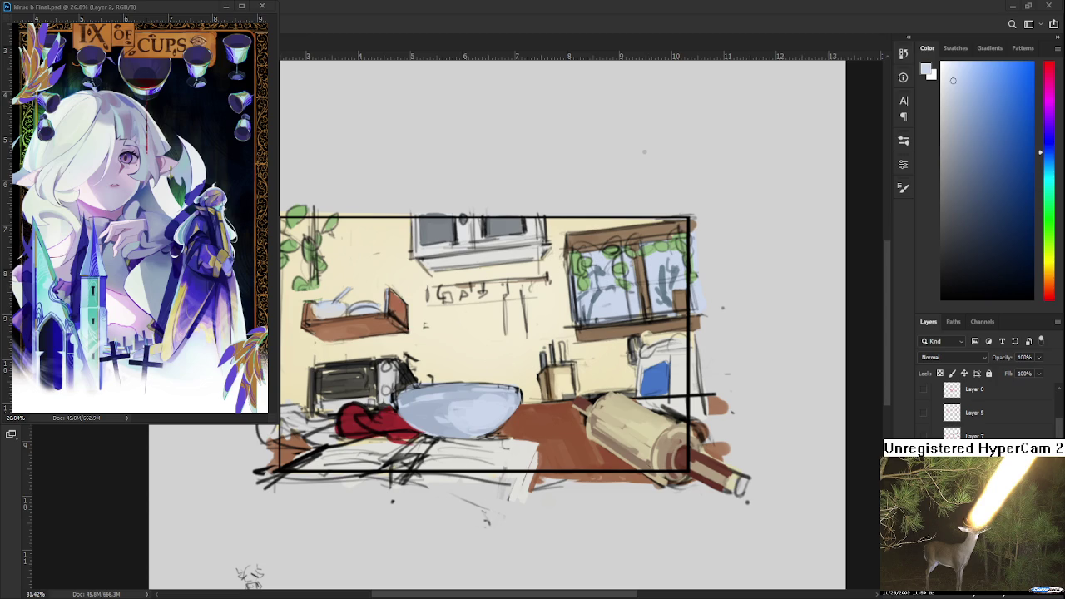
Darken the bowl's left side with an adjusted bluish grey.
left_click_drag(643, 151, 506, 409)
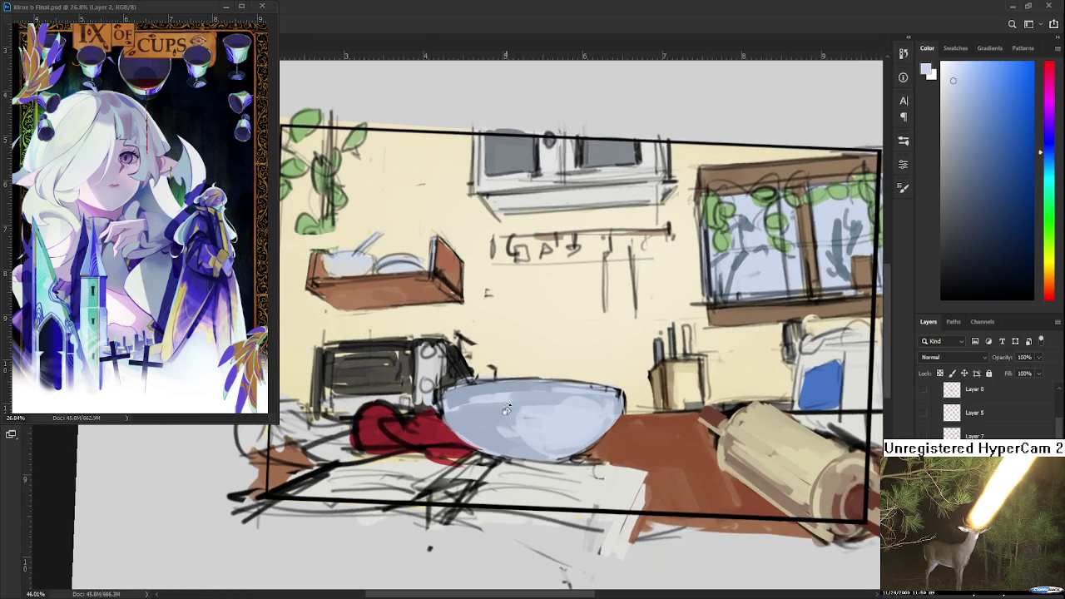
left_click(506, 410, "alt")
left_click_drag(986, 155, 973, 155)
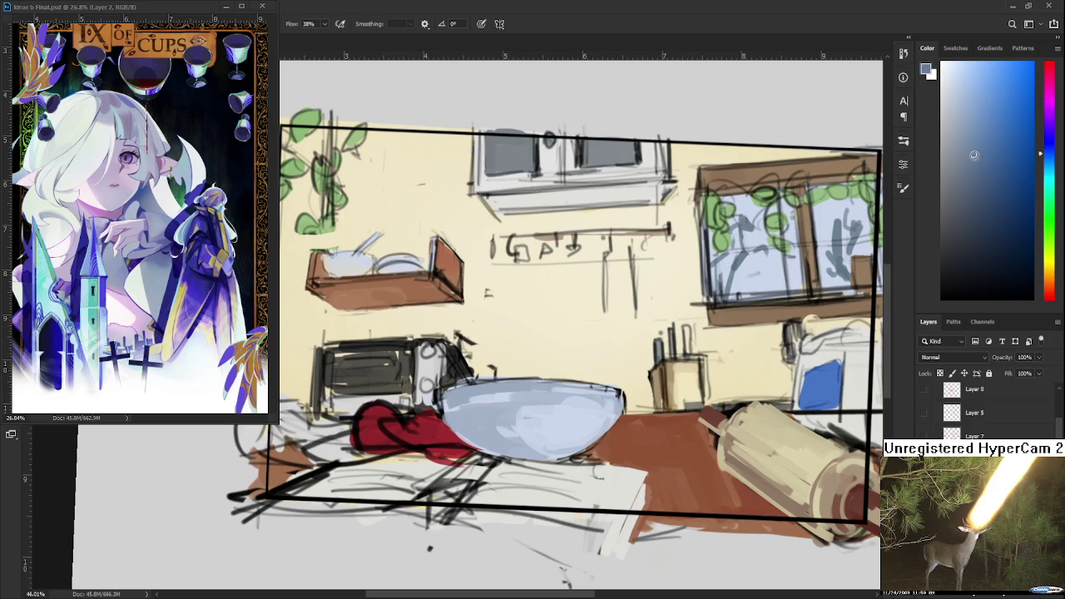
left_click_drag(452, 410, 491, 441)
left_click(475, 422, "alt")
mouse_move(454, 407)
left_mouse_down()
mouse_move(480, 422)
mouse_move(441, 419)
left_mouse_up()
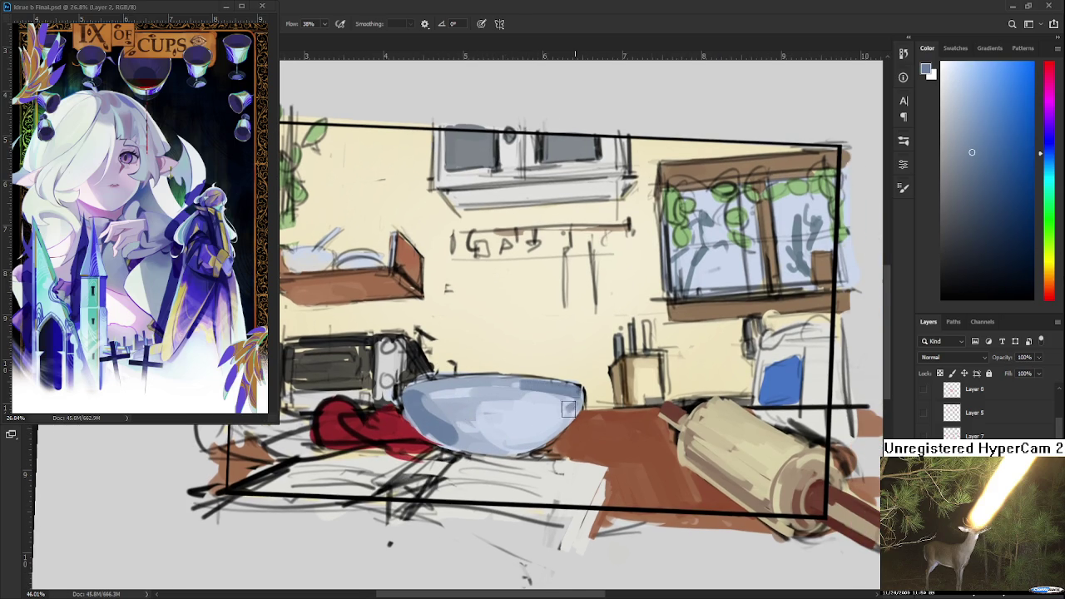
Sample light blues from the bowl and brown from the table.
left_click_drag(543, 438, 562, 425)
left_click(550, 424, "alt")
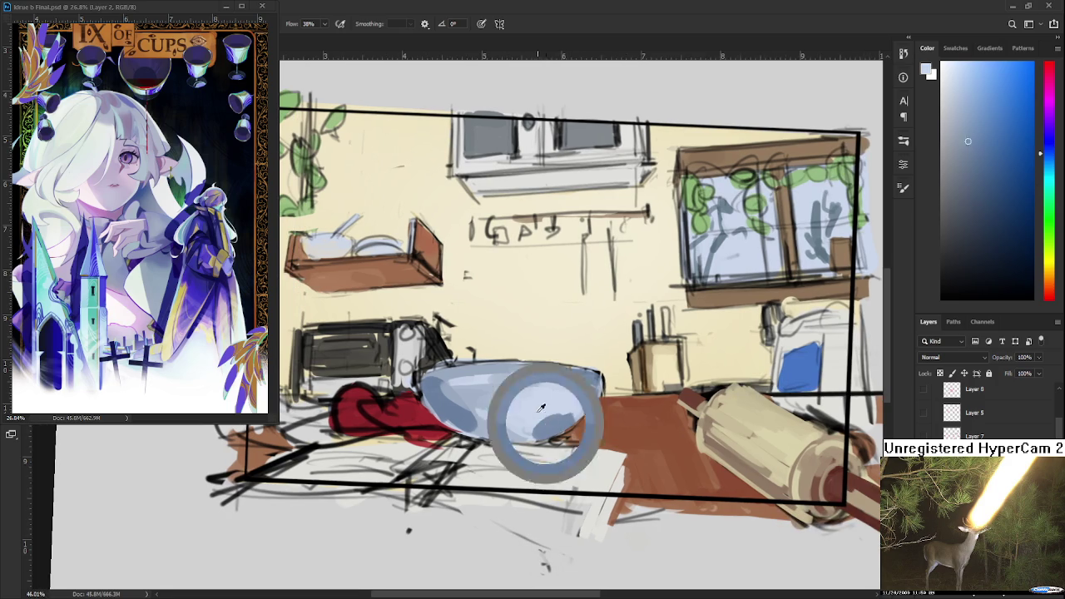
left_click(605, 422, "alt")
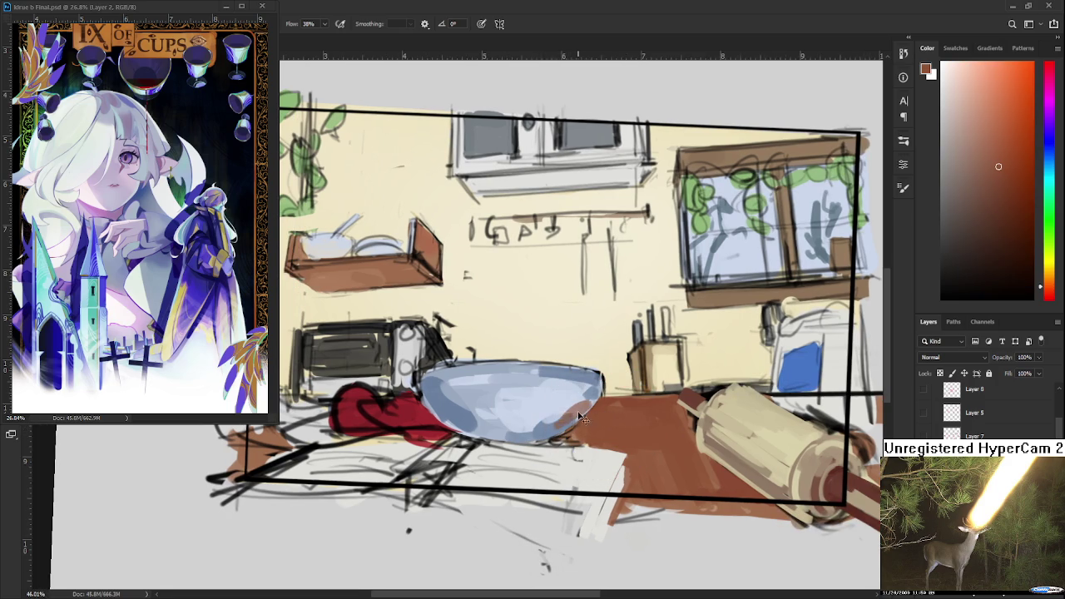
left_click(591, 398, "alt")
left_click(582, 397, "alt")
left_click(572, 398, "alt")
Sample pale lavender and lavender-blue tones from the bowl.
left_click(586, 406, "alt")
left_click(562, 403, "alt")
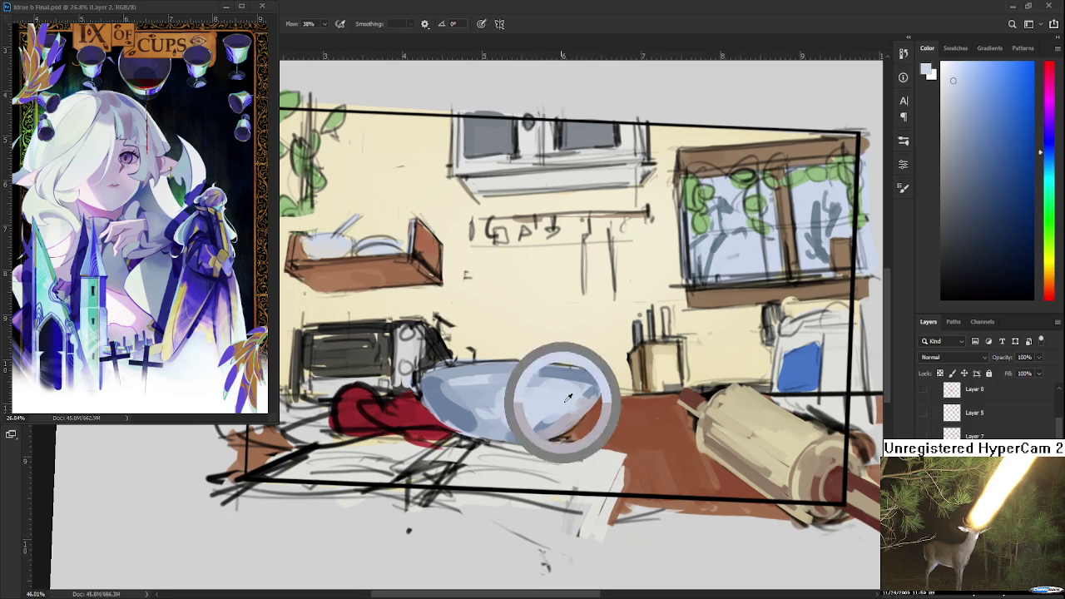
left_click(571, 419, "alt")
left_click(607, 423, "alt")
left_click(578, 409, "alt")
left_click(576, 431, "alt")
left_click(574, 397, "alt")
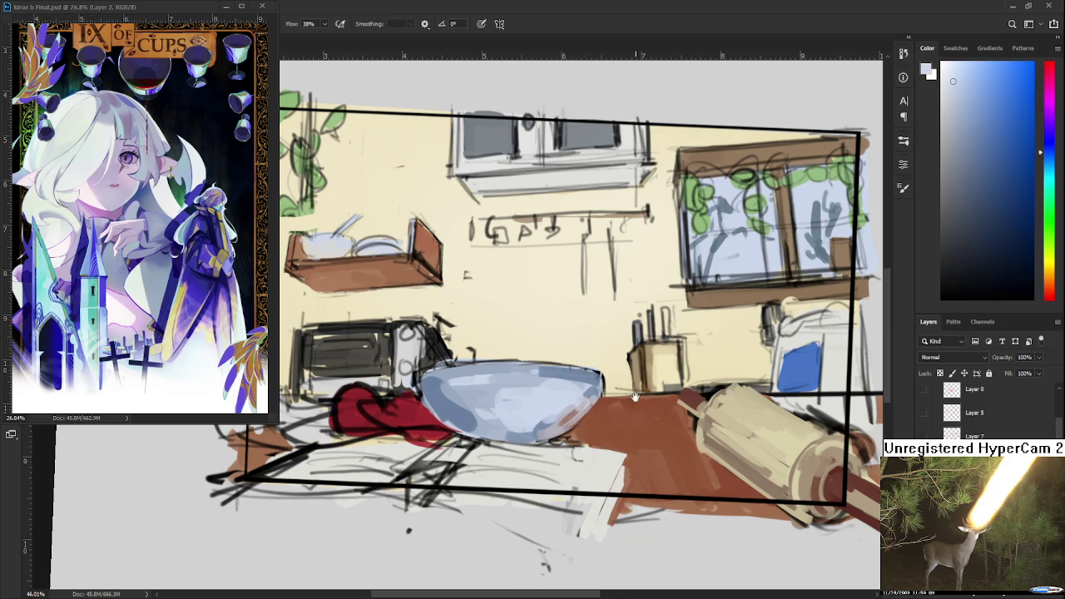
Sample beige tones from the rolling pin for its shading.
left_click_drag(634, 397, 502, 446)
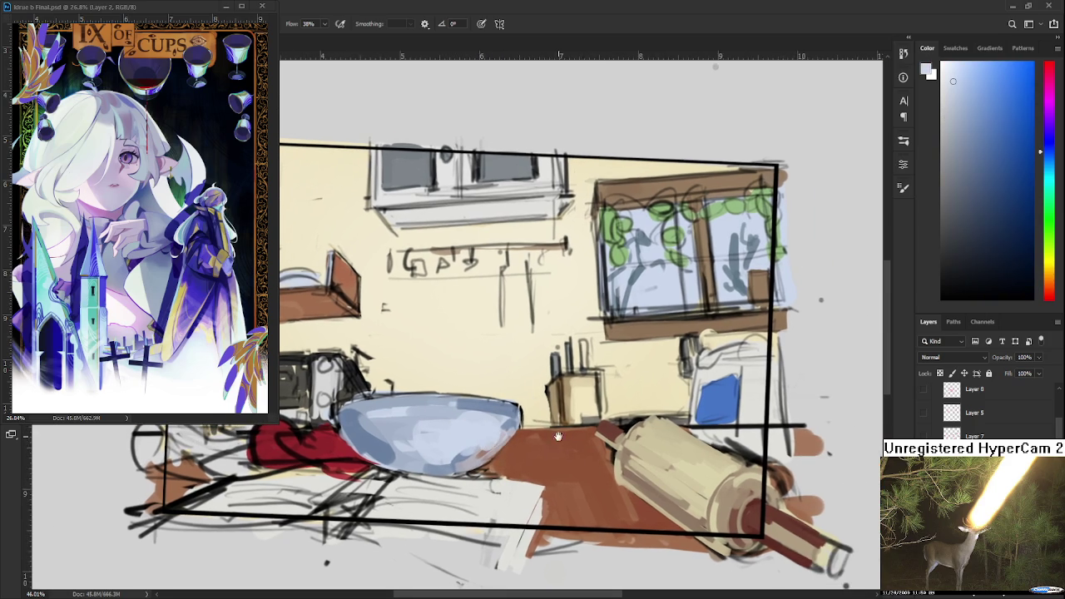
left_click_drag(610, 456, 513, 447)
left_click(535, 441, "alt")
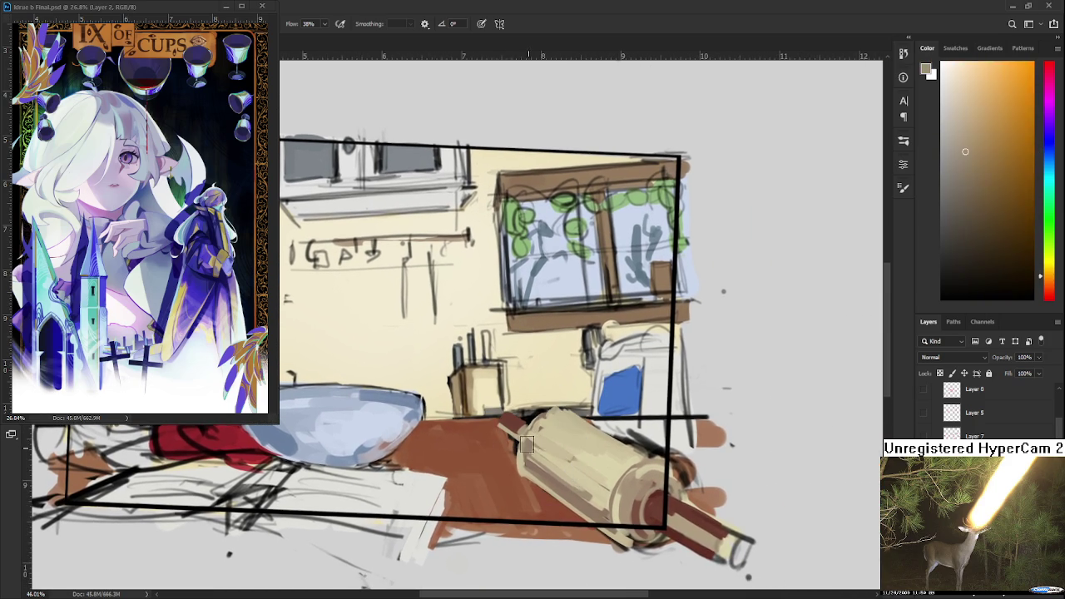
left_click(544, 469, "alt")
left_click(546, 473, "alt")
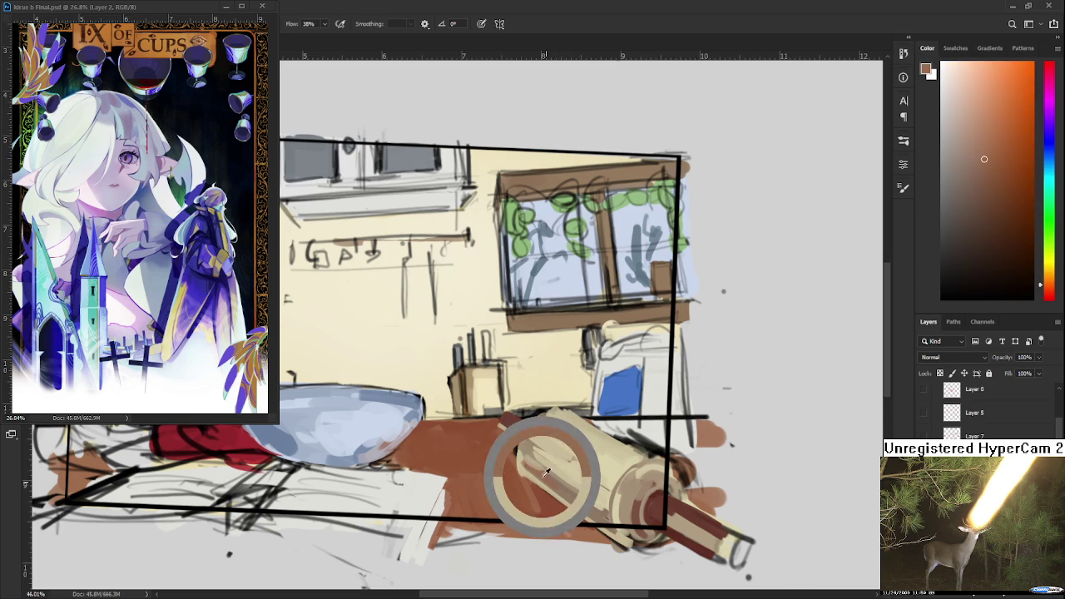
left_click(557, 483, "alt")
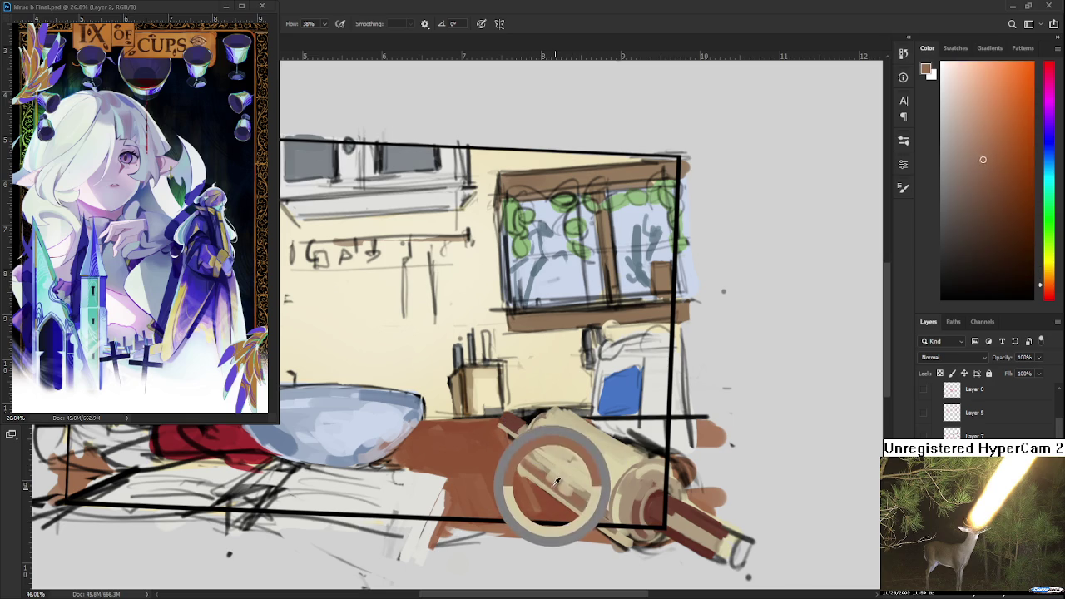
left_click(546, 462, "alt")
Sample lighter blues from the glass bowl.
left_click_drag(541, 458, 803, 470)
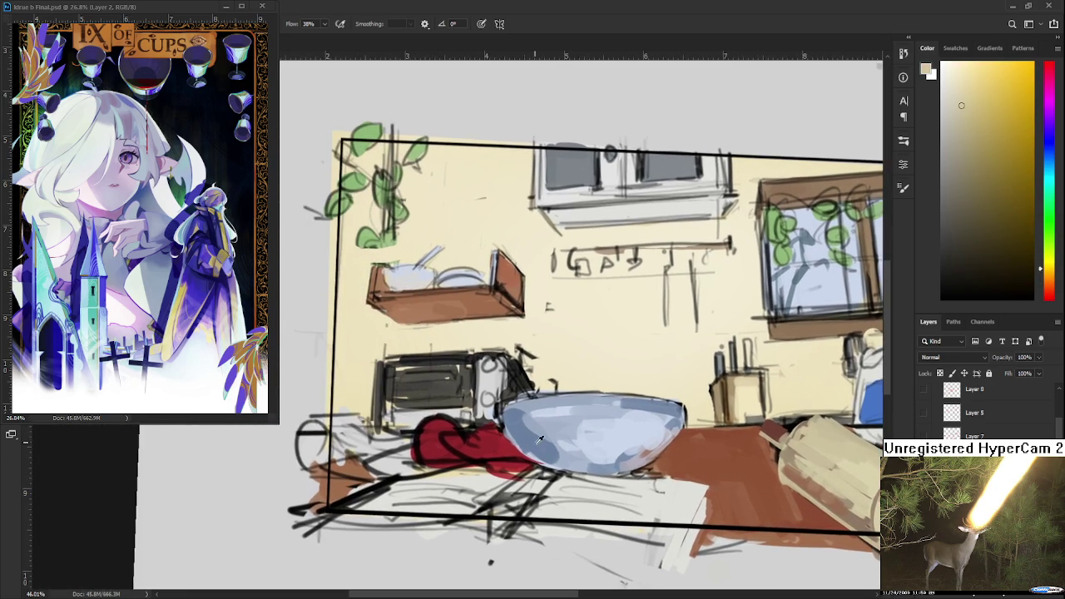
left_click(557, 446, "alt")
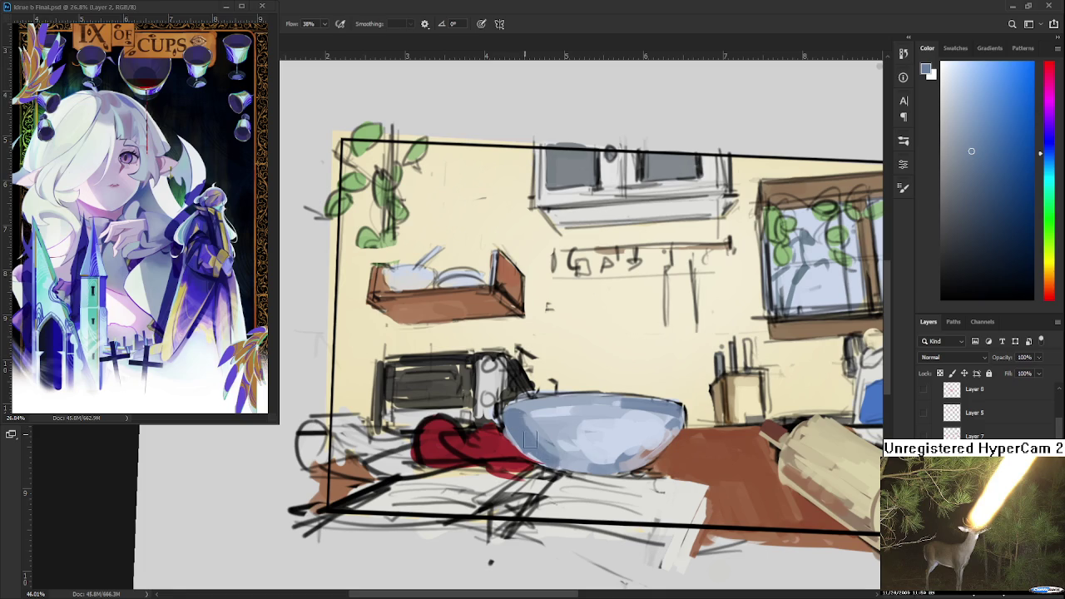
left_click(526, 416, "alt")
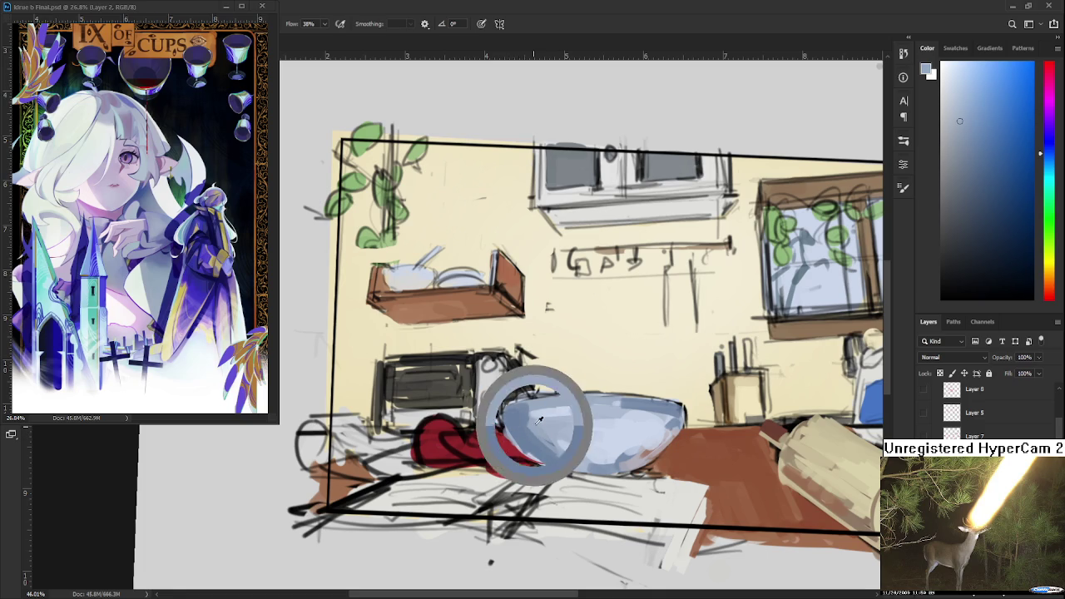
left_click(539, 425, "alt")
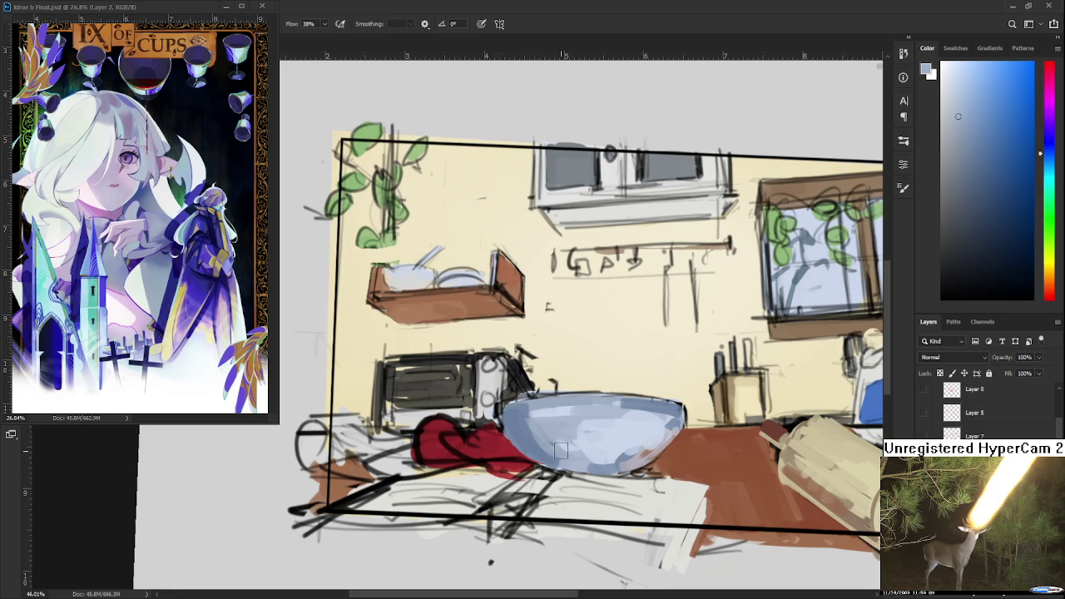
left_click_drag(562, 454, 599, 468)
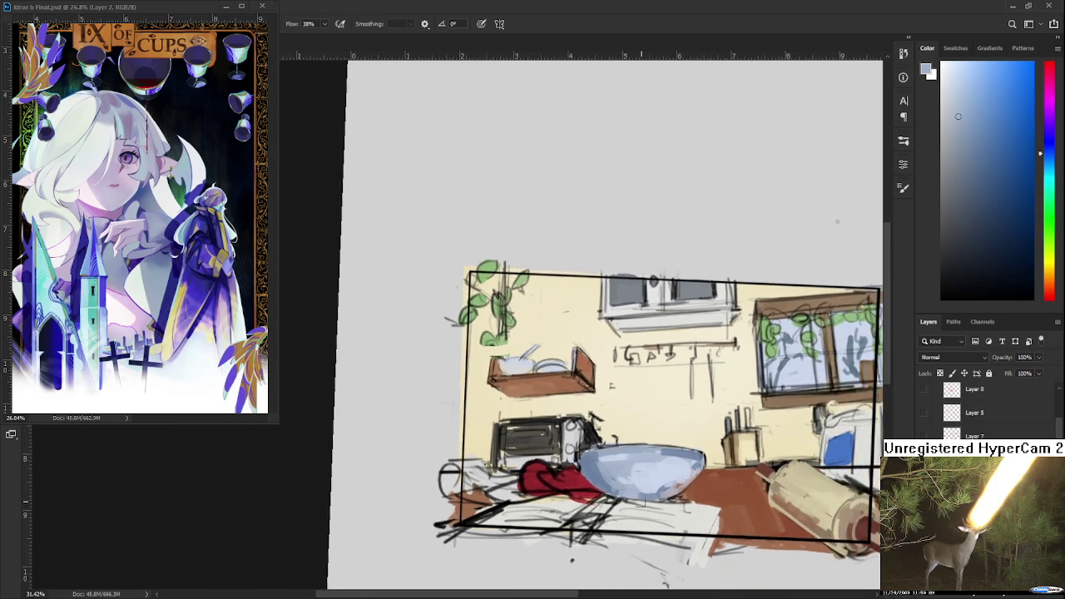
Paint near-white strokes over the papers below the bowl.
scroll(621, 434, "down", 3)
scroll(621, 435, "up", 1)
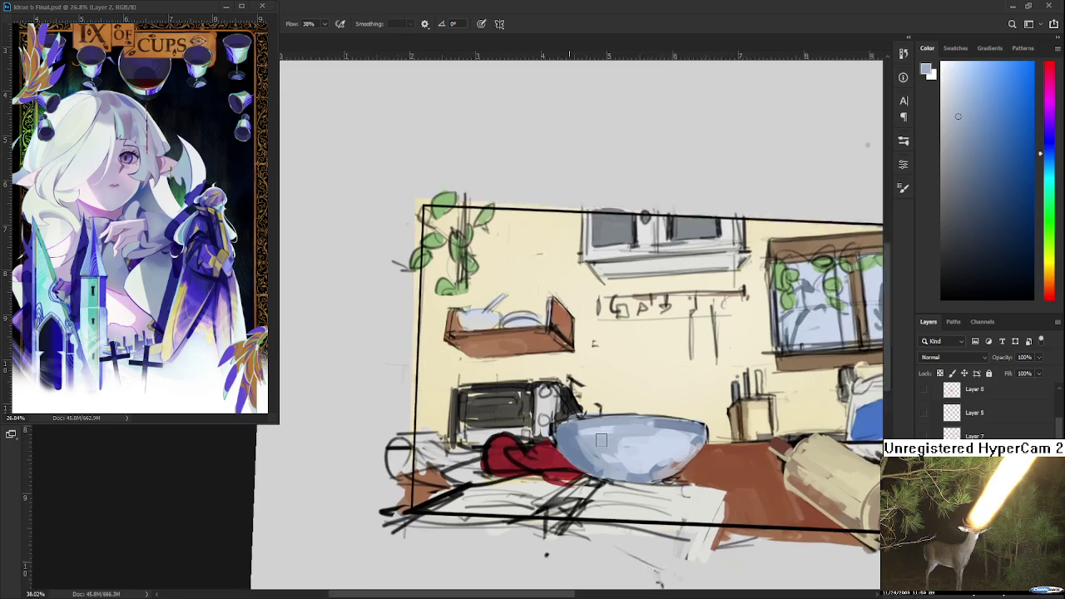
left_click(668, 507, "alt")
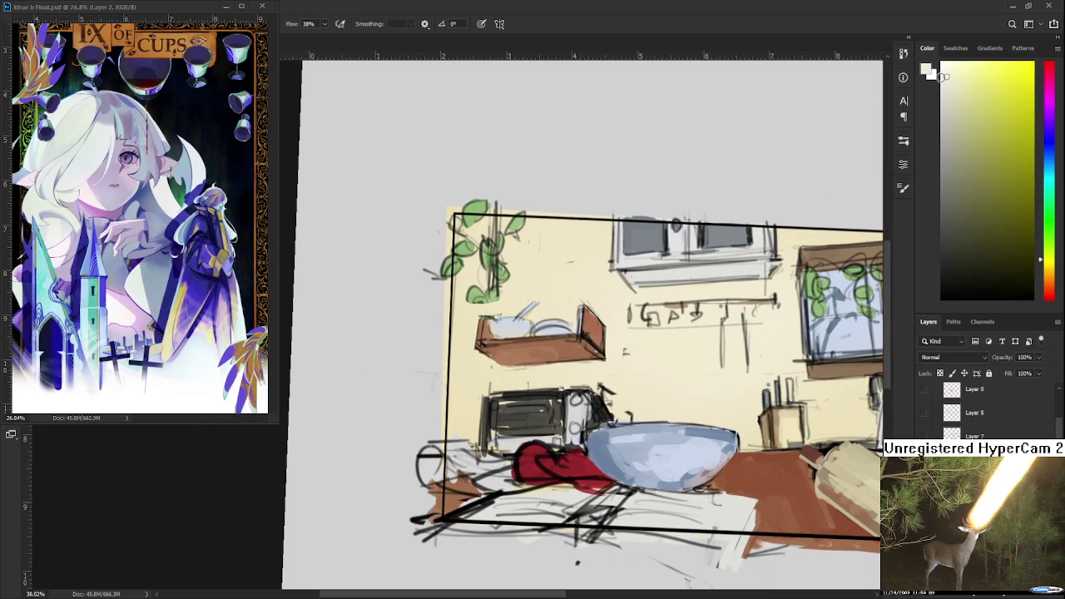
mouse_move(619, 515)
left_mouse_down()
mouse_move(588, 478)
mouse_move(574, 500)
left_mouse_up()
mouse_move(614, 449)
left_mouse_down()
mouse_move(572, 513)
mouse_move(559, 504)
left_mouse_up()
mouse_move(584, 463)
left_mouse_down()
mouse_move(665, 464)
mouse_move(674, 487)
mouse_move(471, 541)
left_mouse_up()
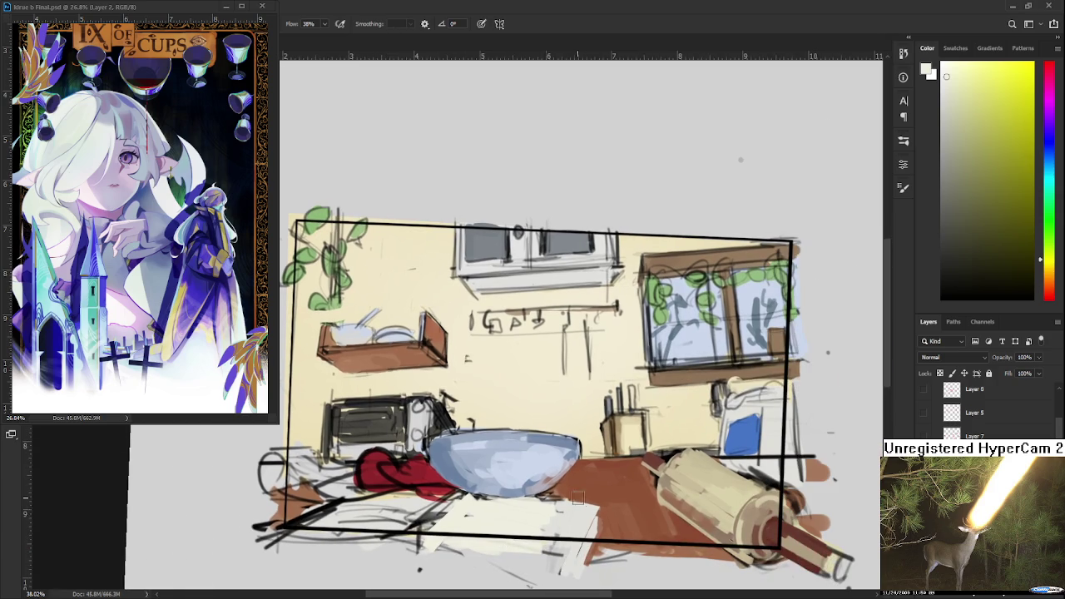
Lay whiter and cream strokes across the papers.
left_click(515, 526, "alt")
left_click(485, 517, "alt")
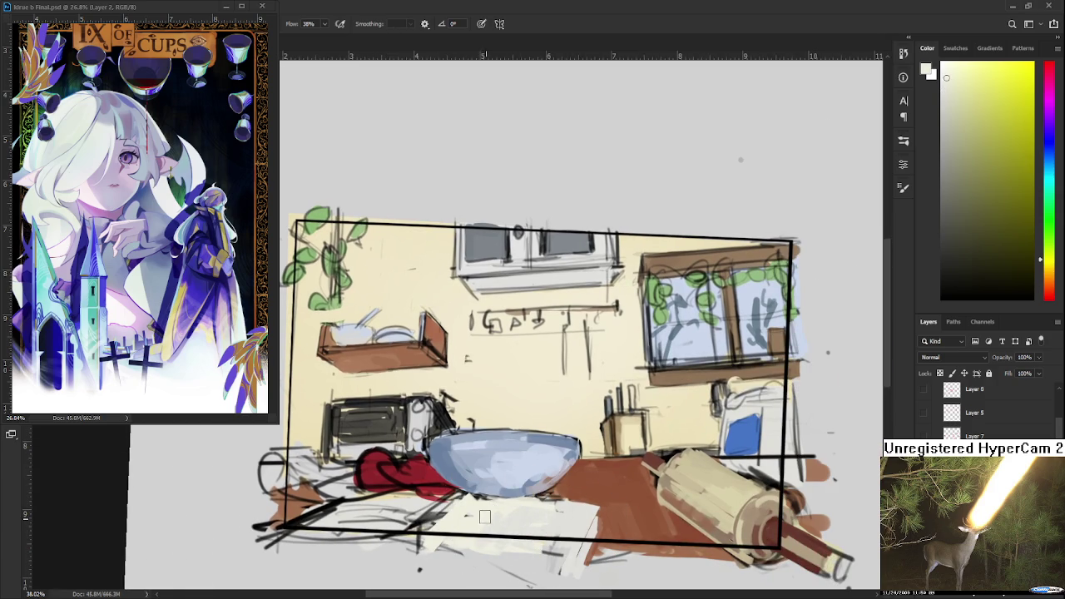
mouse_move(532, 514)
left_mouse_down()
mouse_move(481, 523)
mouse_move(497, 501)
mouse_move(679, 527)
left_mouse_up()
left_click(594, 511, "alt")
mouse_move(575, 491)
left_mouse_down()
mouse_move(457, 518)
mouse_move(520, 492)
mouse_move(546, 513)
left_mouse_up()
Sample table brown and slightly different cream paper tones, then view the whole scene.
left_click(452, 491, "alt")
left_click(436, 492, "alt")
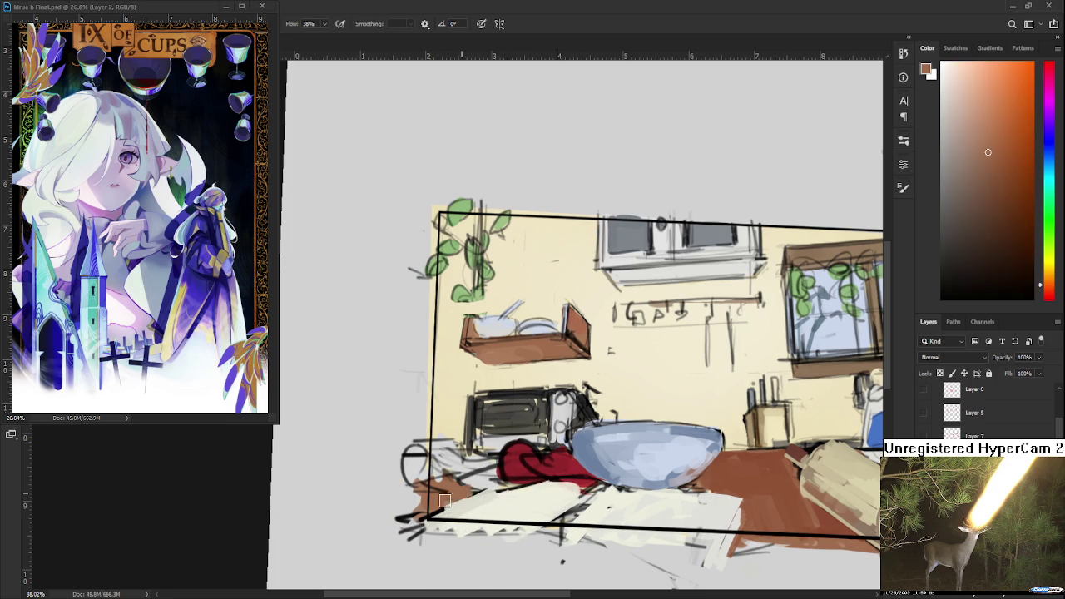
left_click(634, 516, "alt")
left_click(496, 504, "alt")
left_click(471, 506, "alt")
left_click(553, 494, "alt")
scroll(528, 504, "down", 5)
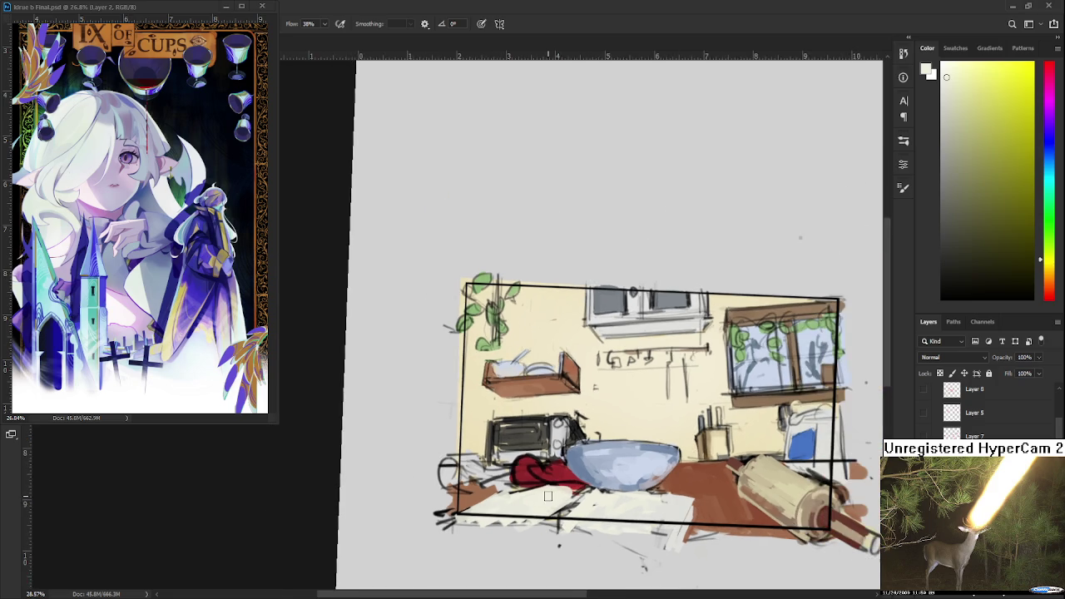
left_click_drag(590, 450, 560, 469)
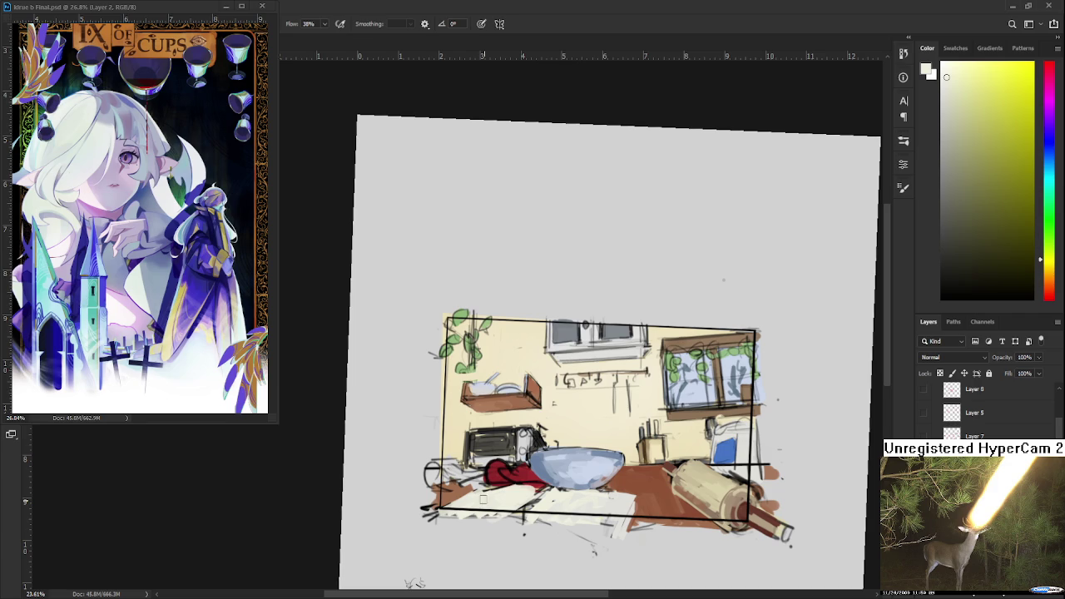
Paint blue and lighter blue over the bowl's left edge.
scroll(483, 499, "up", 2)
scroll(483, 498, "up", 2)
scroll(483, 498, "up", 1)
left_click(489, 463, "alt")
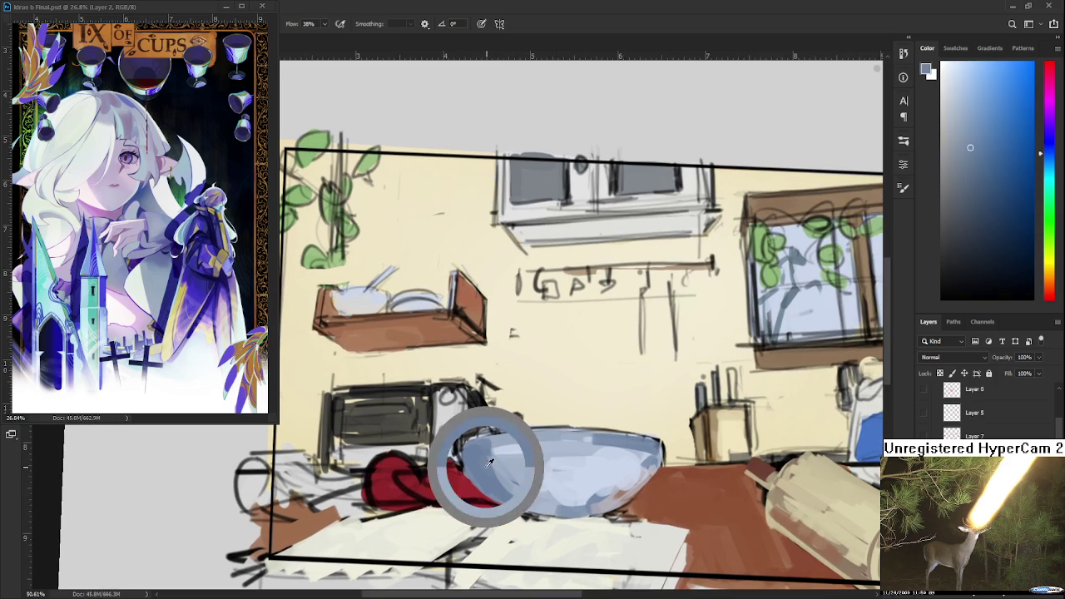
mouse_move(500, 464)
left_mouse_down()
mouse_move(466, 437)
mouse_move(499, 458)
mouse_move(515, 491)
mouse_move(512, 483)
left_mouse_up()
left_click(526, 463, "alt")
left_click_drag(524, 528, 574, 445)
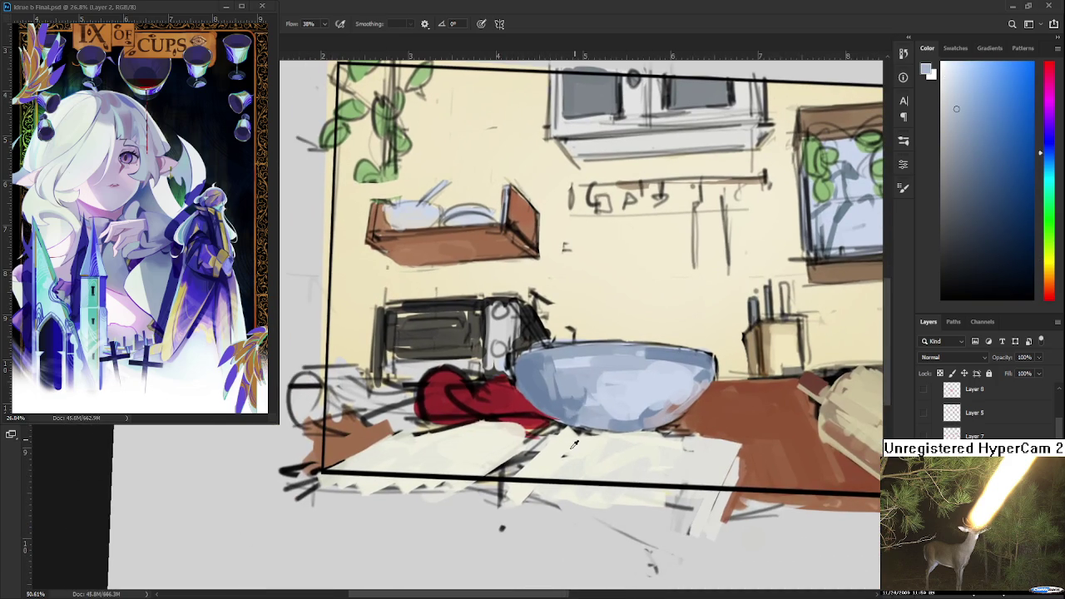
Sample pale cream and near-white tones for the papers.
left_click(567, 458, "alt")
left_click(543, 452, "alt")
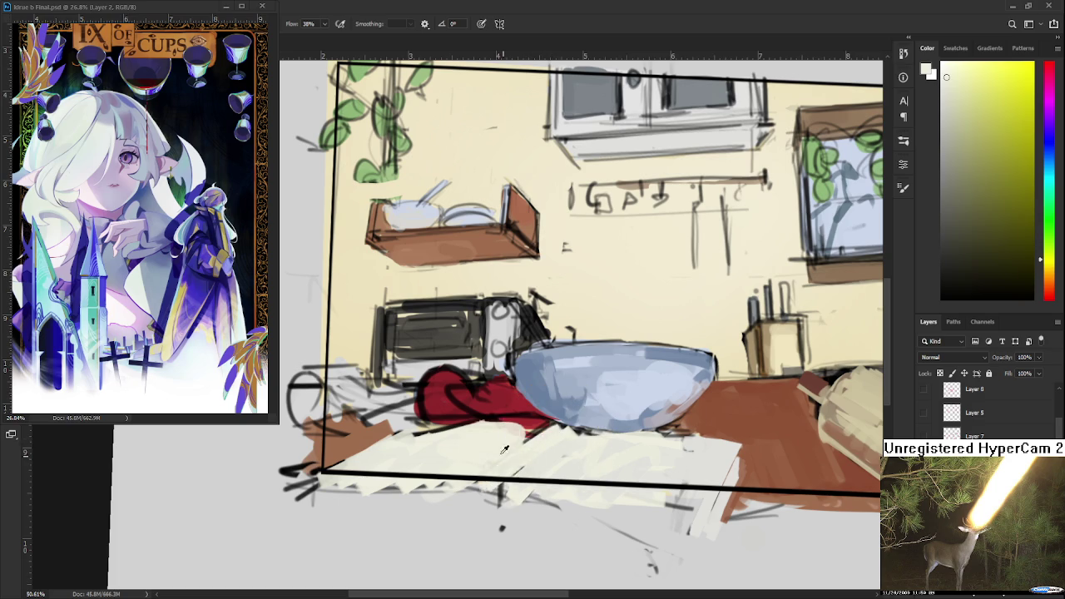
left_click_drag(528, 453, 509, 469)
left_click(593, 443, "alt")
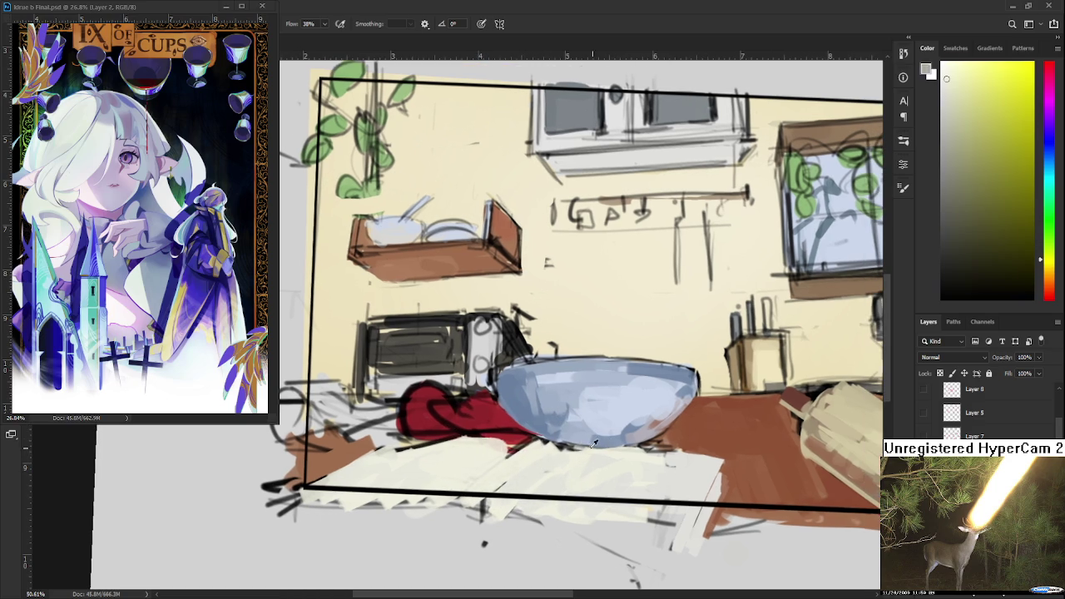
left_click(531, 456, "alt")
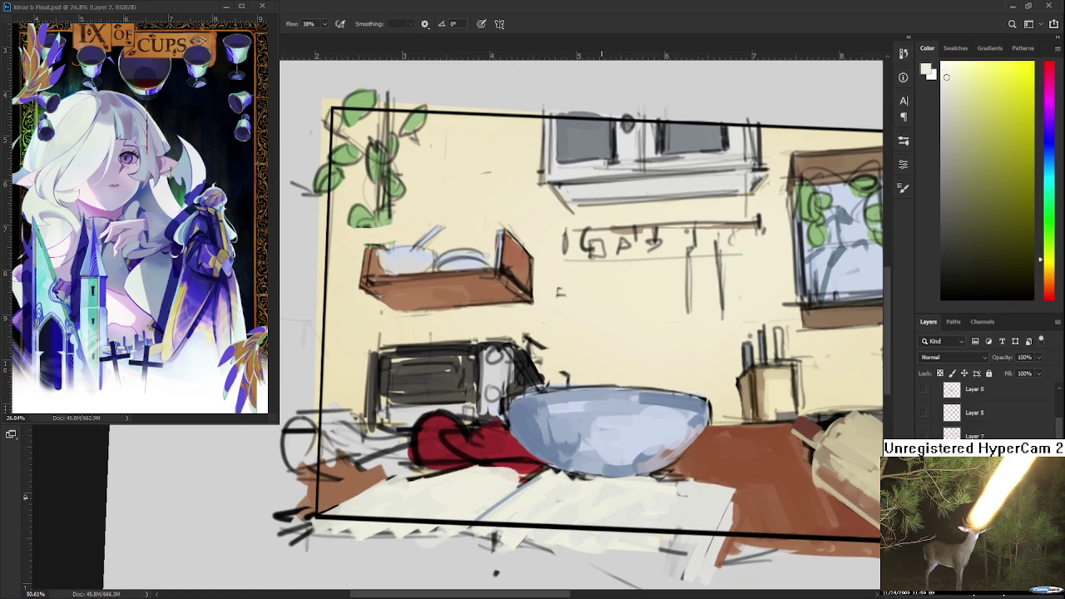
mouse_move(516, 471)
left_mouse_down()
mouse_move(618, 432)
mouse_move(523, 404)
left_mouse_up()
Draw a red-brown table edge stroke beside the papers, redoing the first attempt.
left_click(618, 431, "alt")
left_click(796, 432, "alt")
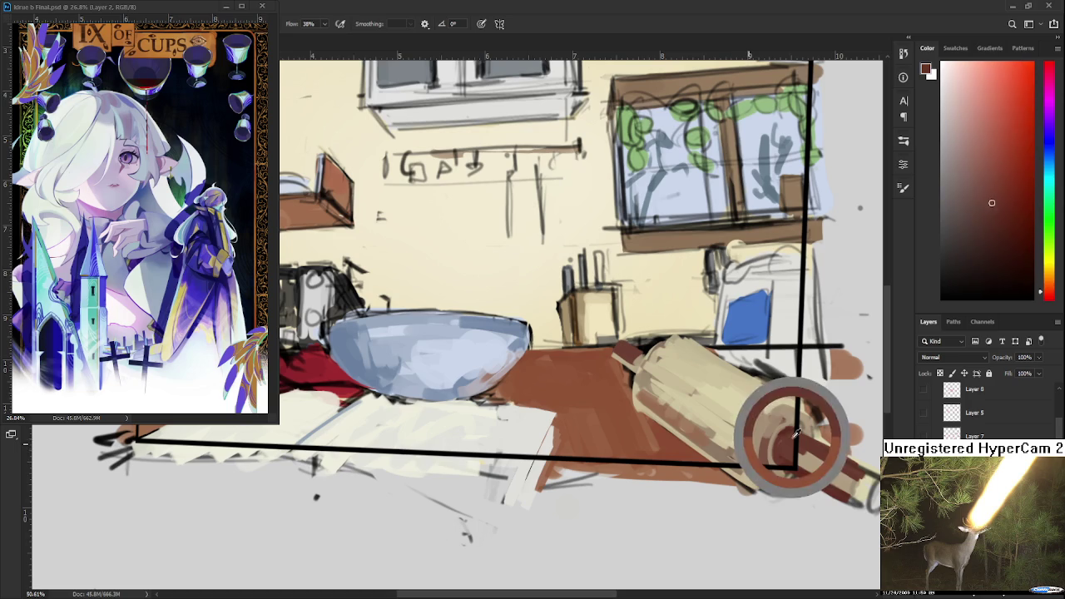
left_click_drag(555, 446, 536, 498)
key("ctrl+z")
left_click_drag(557, 433, 524, 502)
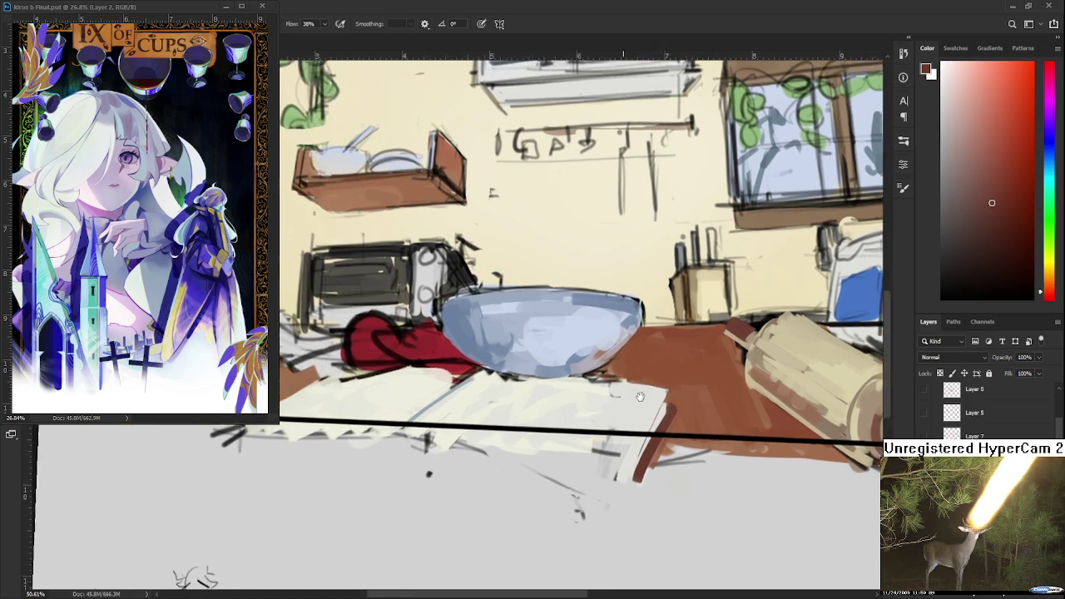
left_click_drag(558, 429, 832, 399)
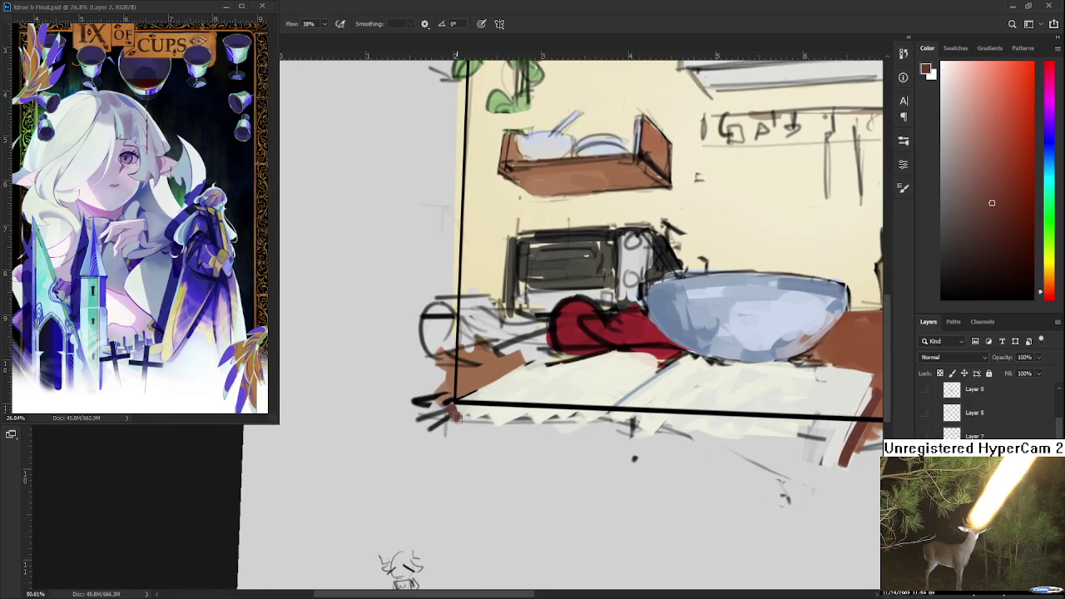
mouse_move(550, 416)
left_mouse_down()
mouse_move(580, 451)
mouse_move(473, 463)
left_mouse_up()
Shade the red cloth with a darker red.
left_click(580, 451, "alt")
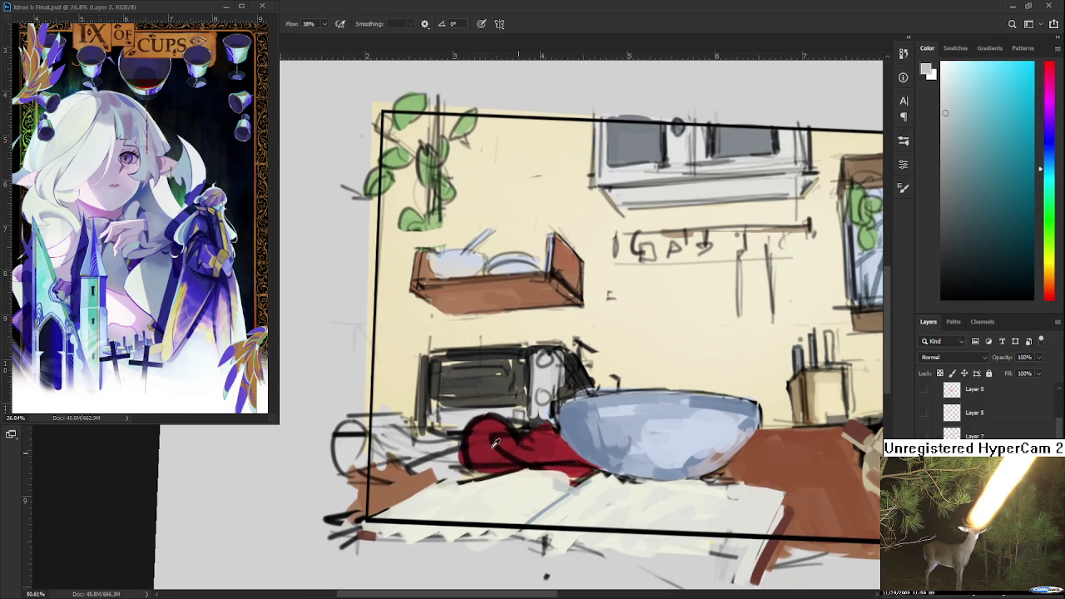
left_click(547, 448, "alt")
left_click(562, 448, "alt")
left_click_drag(1008, 164, 1015, 207)
mouse_move(511, 441)
left_mouse_down()
mouse_move(541, 456)
mouse_move(551, 444)
mouse_move(482, 458)
mouse_move(590, 471)
mouse_move(566, 463)
left_mouse_up()
left_click(507, 442, "alt")
left_click(479, 432, "alt")
left_click(518, 435, "alt")
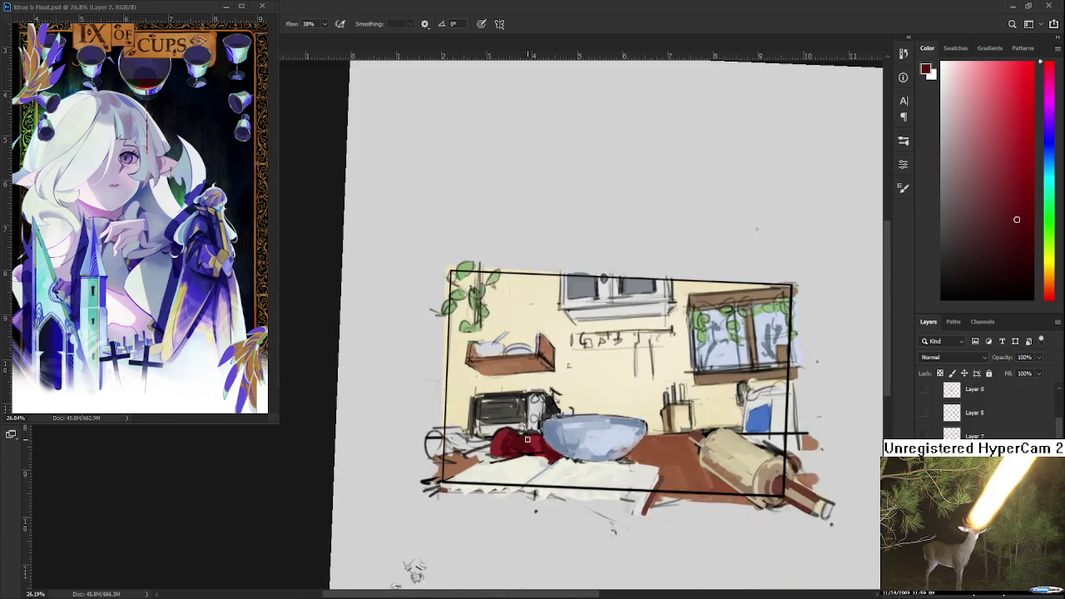
Add a Hue/Saturation adjustment to the '3 copy 2' group, then hide it.
scroll(581, 480, "down", 3)
scroll(582, 479, "down", 2)
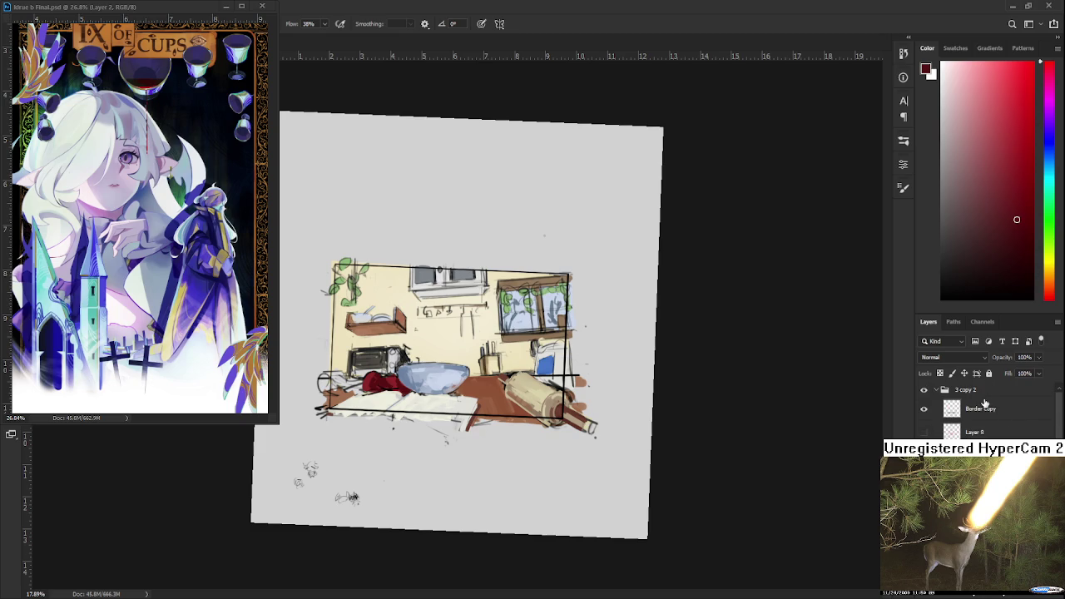
left_click(985, 394)
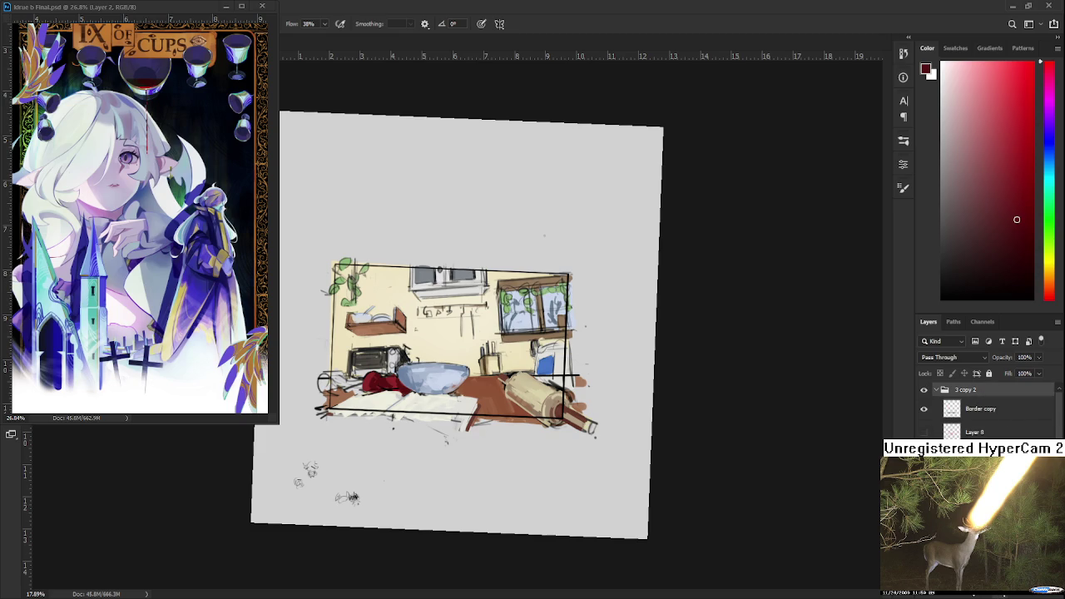
key("ctrl+u")
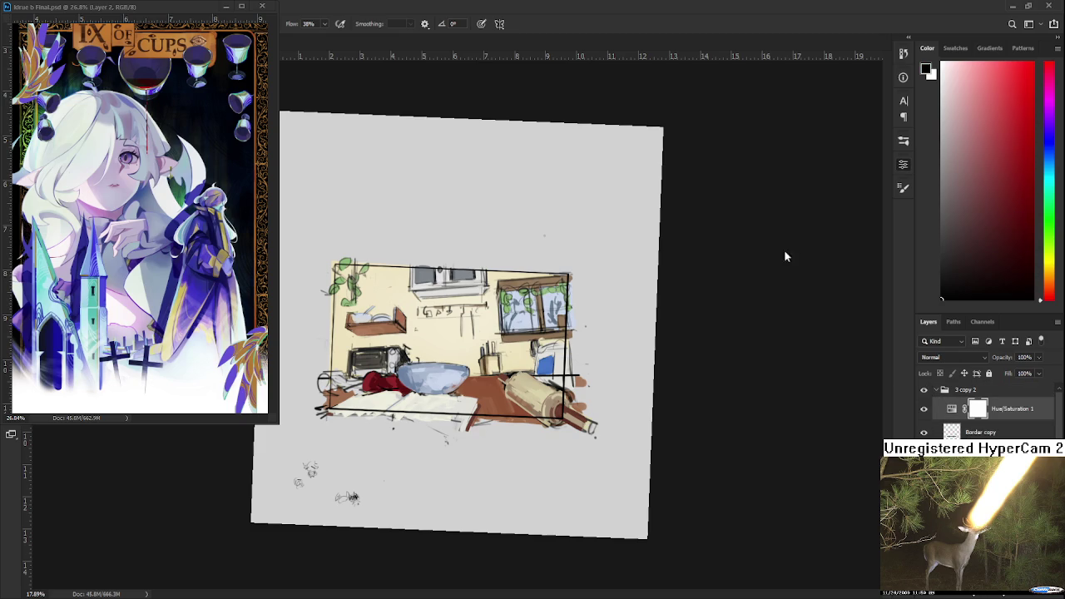
scroll(456, 326, "up", 2)
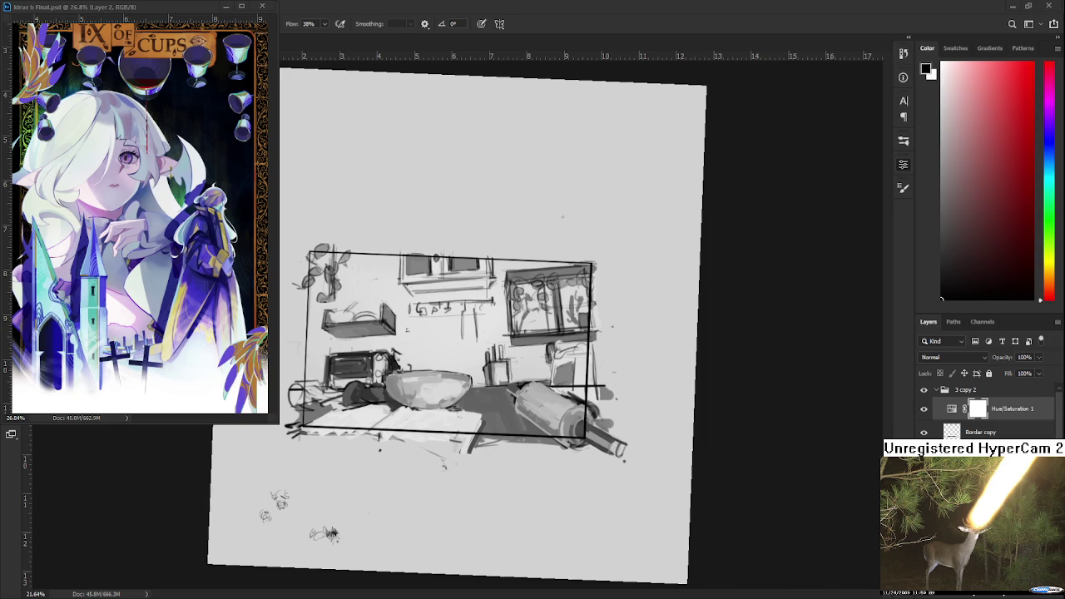
left_click(923, 409)
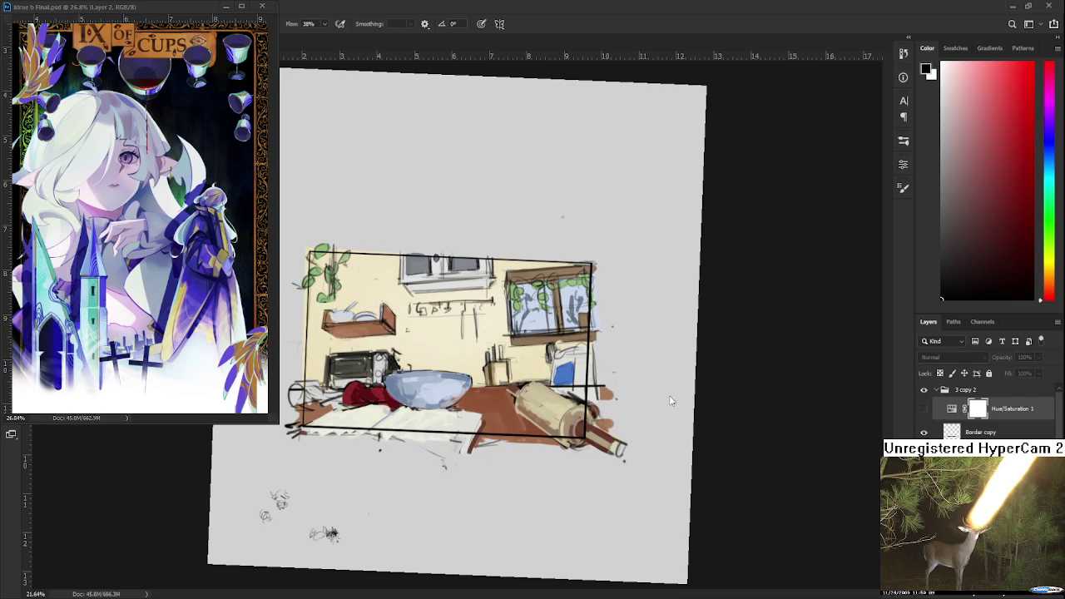
scroll(532, 333, "up", 3)
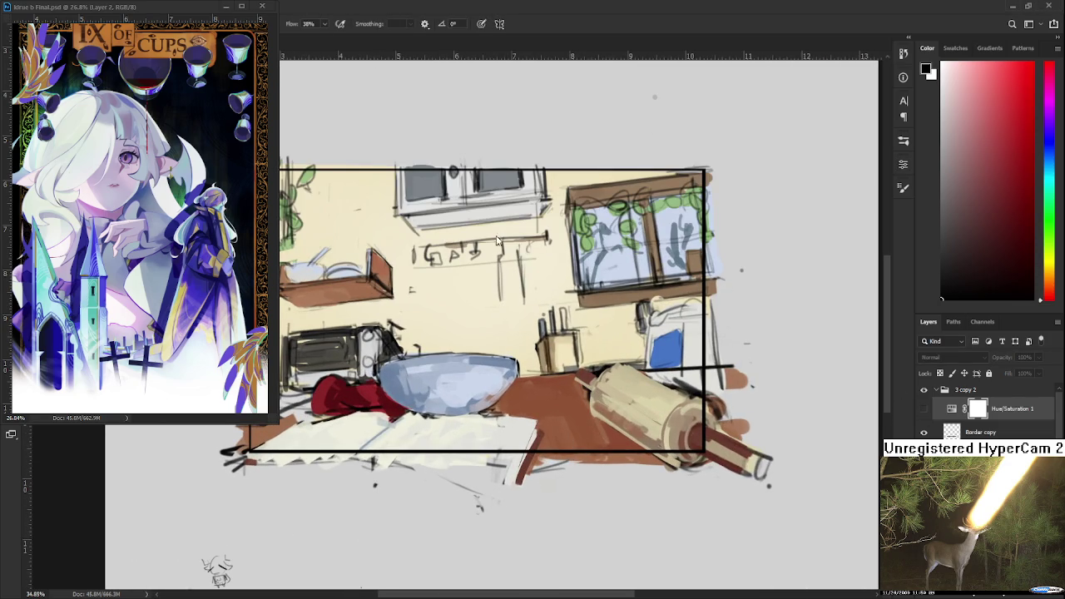
Brush a dark red shadow under the bowl's lower-right edge, undoing the final stroke.
scroll(981, 412, "down", 3)
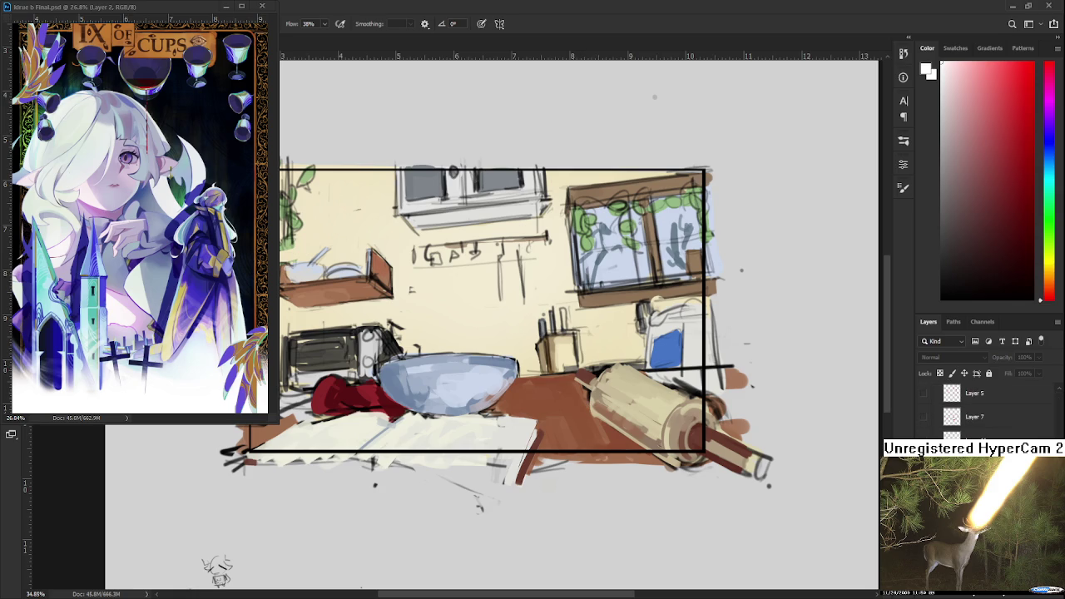
left_click_drag(1009, 253, 1016, 216)
scroll(626, 365, "up", 1)
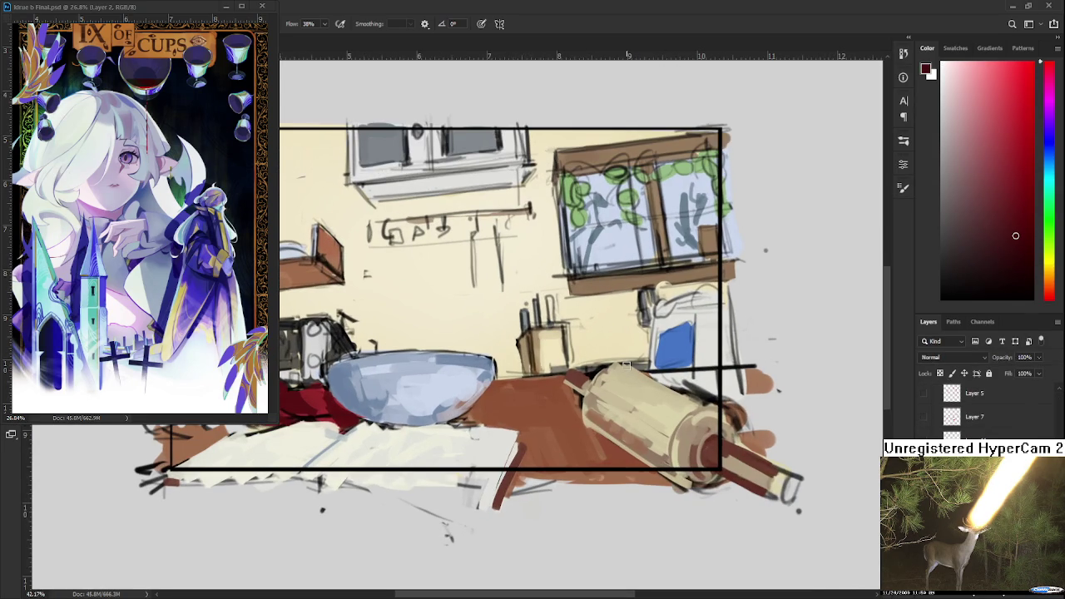
left_click_drag(502, 388, 466, 420)
left_click_drag(497, 383, 466, 425)
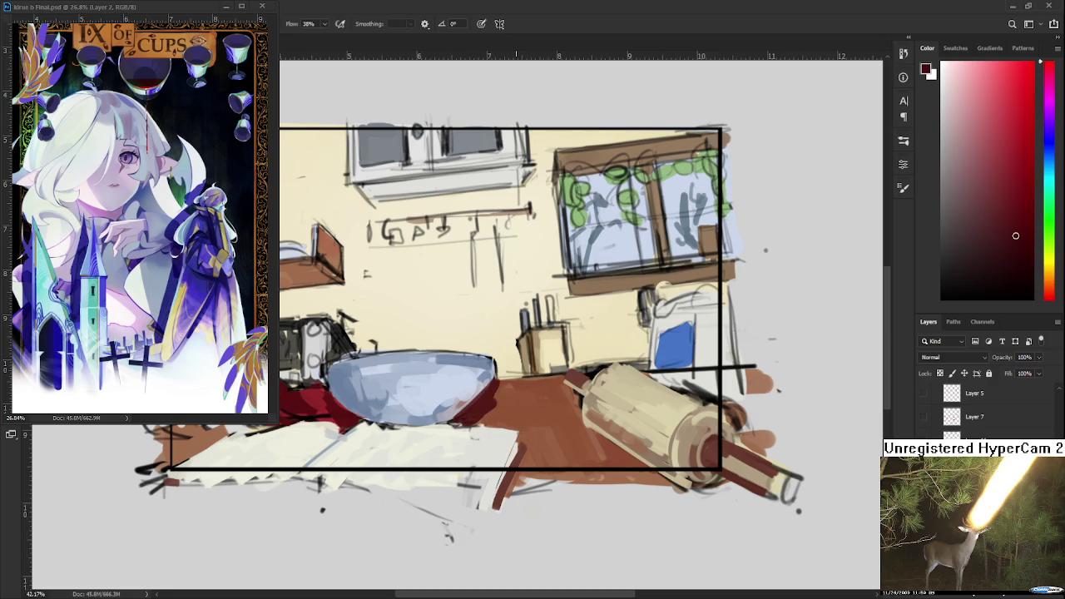
left_click_drag(516, 395, 574, 453)
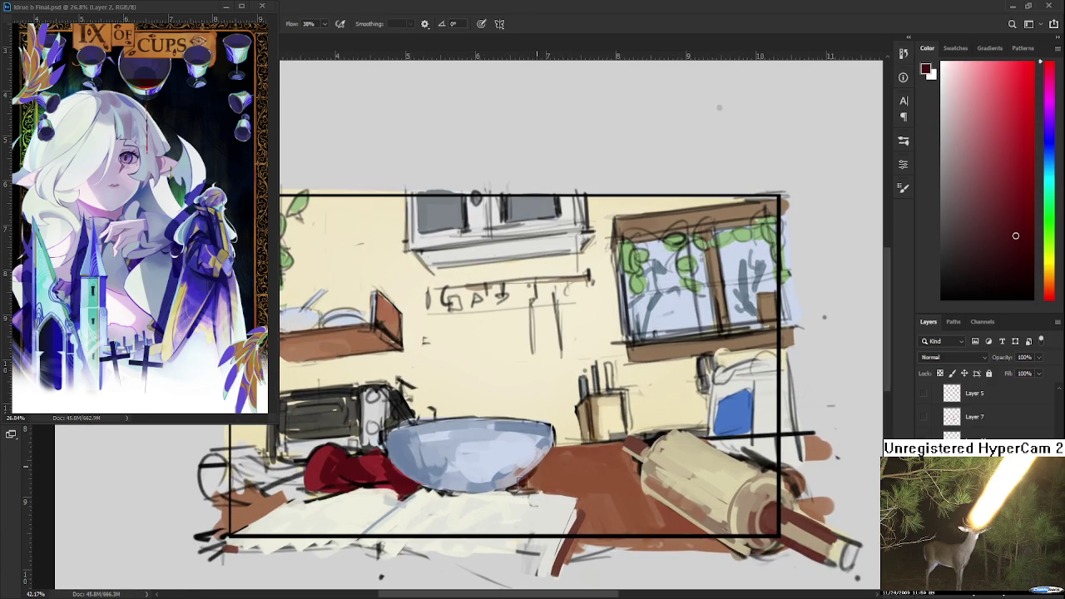
left_click_drag(531, 480, 532, 491)
key("ctrl+z")
scroll(513, 426, "up", 2)
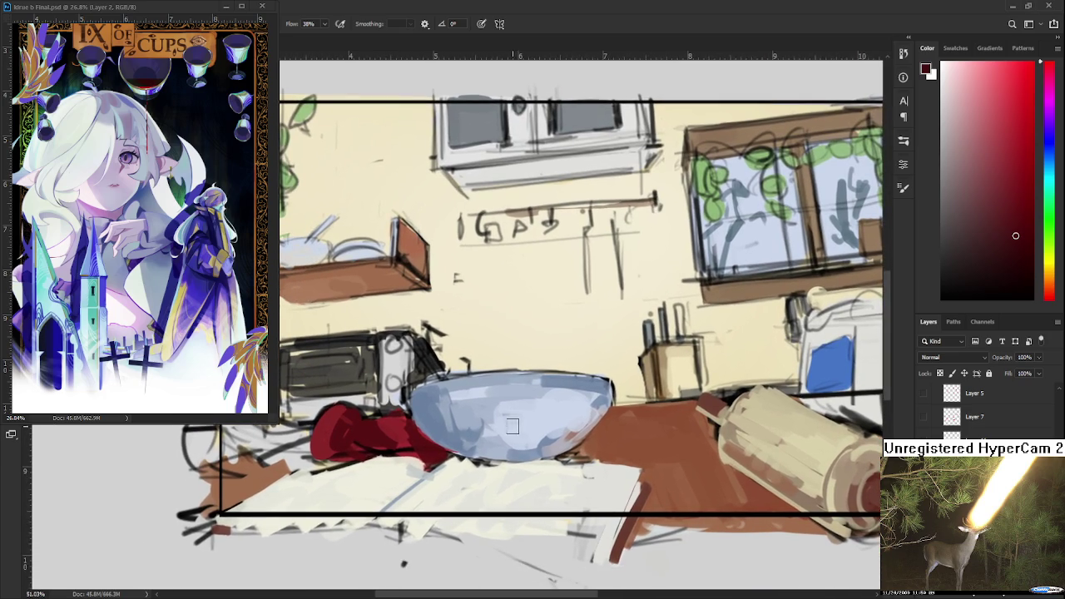
Paint blue-grey shading, a thin rib and curved strokes on the bowl, plus a brown table reflection along its bottom.
left_click(433, 407, "alt")
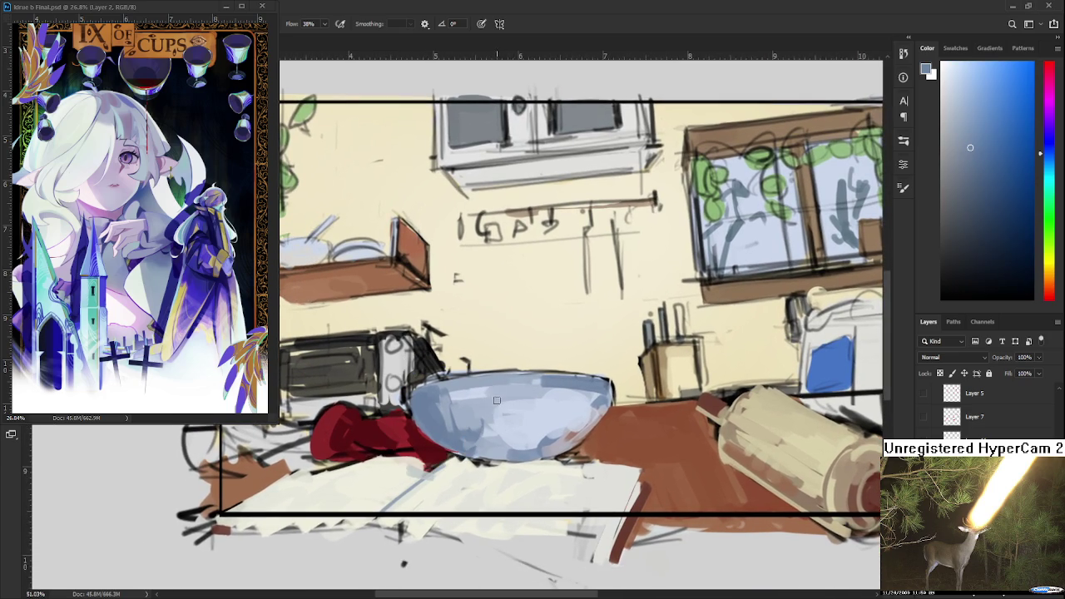
left_click_drag(453, 388, 497, 431)
left_click_drag(510, 405, 521, 423)
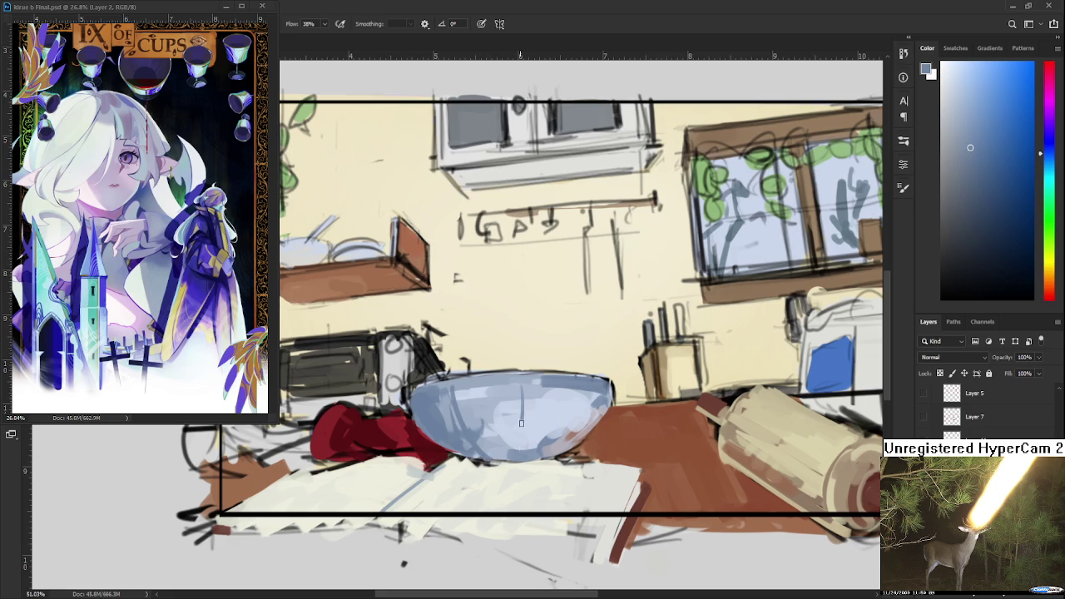
mouse_move(574, 391)
left_mouse_down()
mouse_move(562, 445)
mouse_move(566, 420)
left_mouse_up()
left_click(608, 426, "alt")
mouse_move(484, 431)
left_mouse_down()
mouse_move(559, 436)
mouse_move(556, 428)
left_mouse_up()
Repaint the paper just under the bowl in near-white, redoing the first attempt.
left_click(559, 416, "alt")
left_click(518, 431, "alt")
left_click_drag(474, 441, 582, 445)
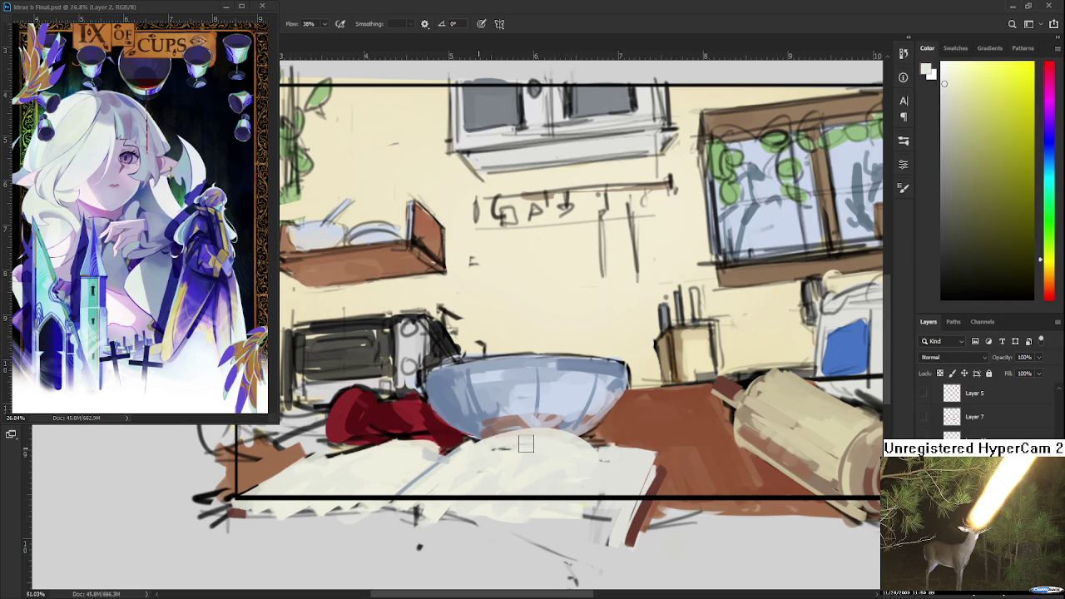
key("ctrl+z")
key("ctrl+z")
mouse_move(479, 443)
left_mouse_down()
mouse_move(586, 441)
mouse_move(611, 453)
mouse_move(492, 458)
mouse_move(590, 465)
mouse_move(546, 483)
mouse_move(483, 439)
mouse_move(521, 453)
mouse_move(485, 459)
left_mouse_up()
Sample the table's reddish brown, the bowl's pale blues and the cloth's red.
left_click(486, 458, "alt")
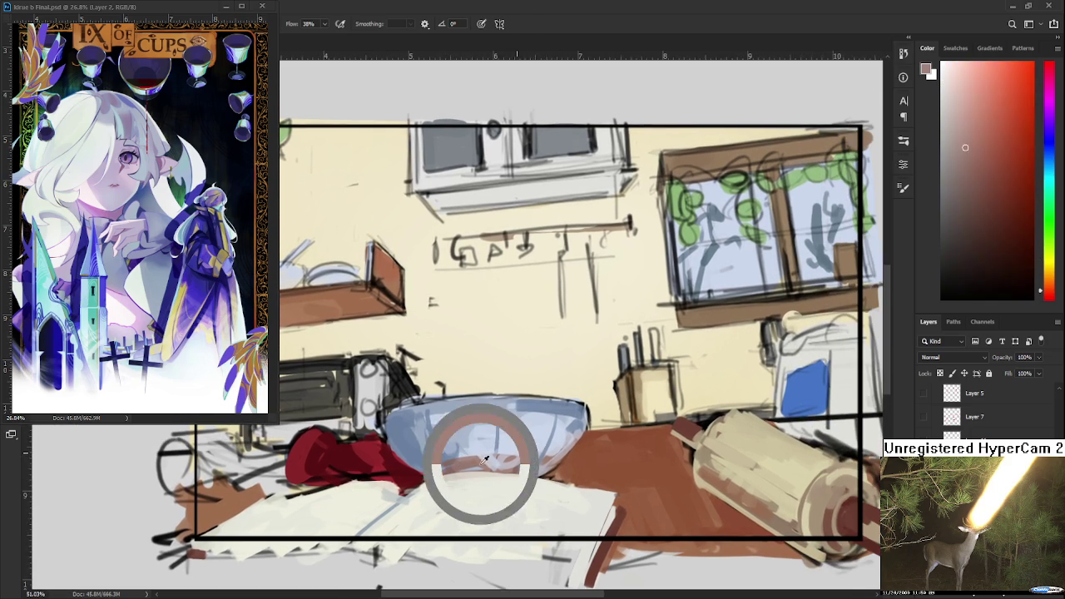
left_click(491, 459, "alt")
left_click(523, 443, "alt")
left_click(495, 464, "alt")
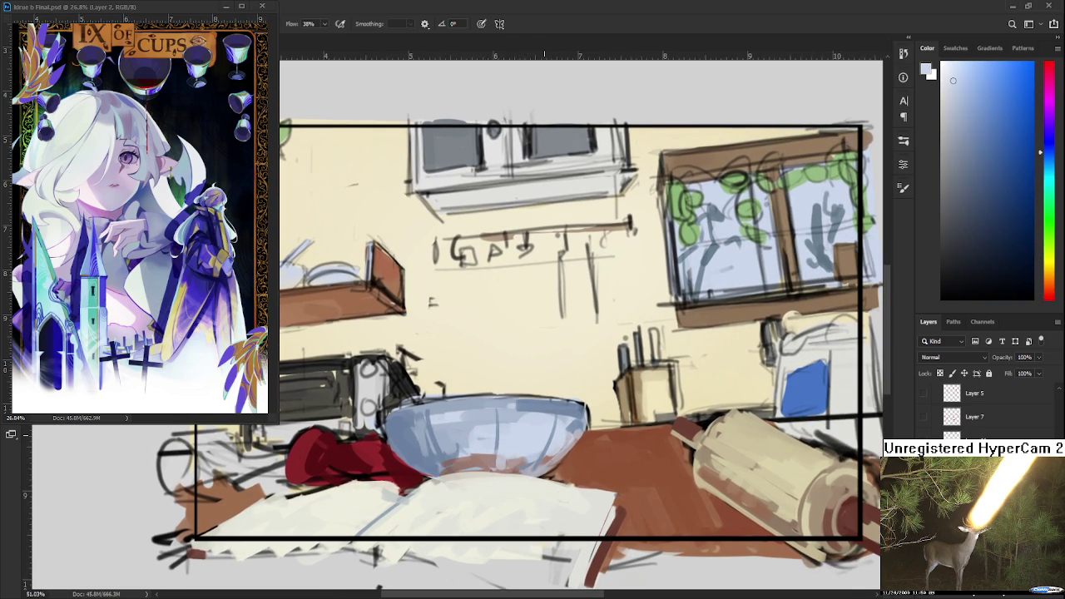
scroll(547, 435, "down", 3)
scroll(532, 432, "down", 2)
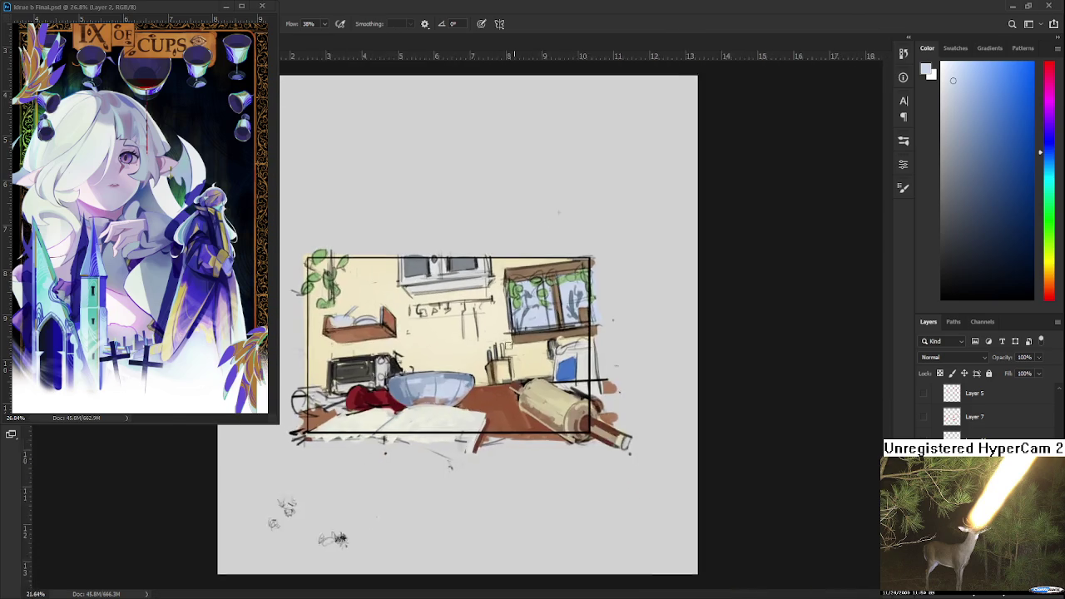
scroll(484, 432, "up", 1)
scroll(483, 432, "up", 2)
scroll(499, 416, "up", 2)
scroll(541, 382, "up", 1)
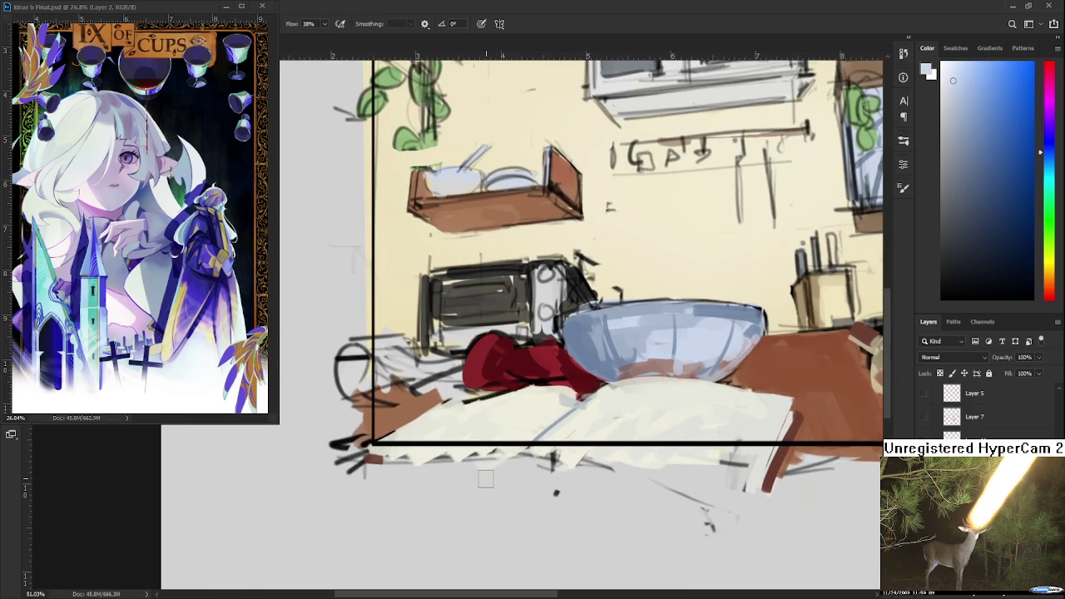
left_click(583, 351, "alt")
left_click_drag(583, 351, 486, 418)
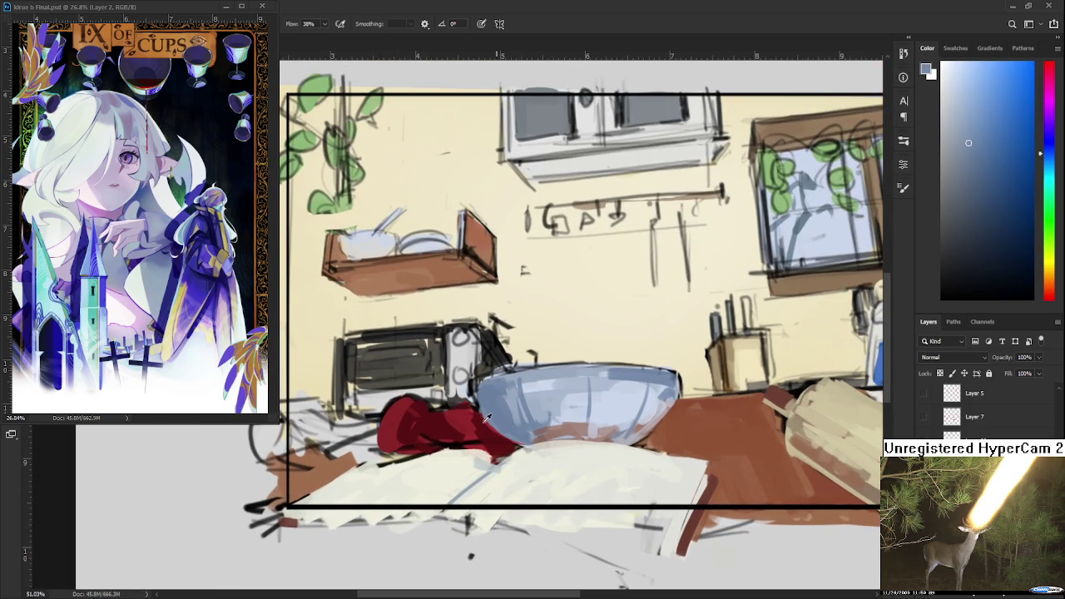
left_click(478, 420, "alt")
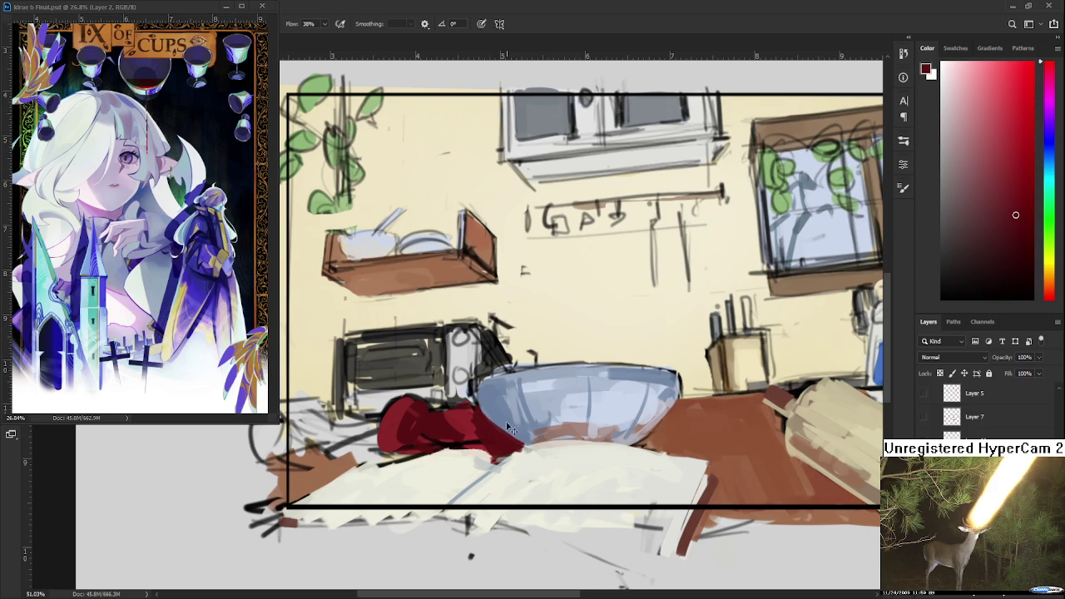
left_click(500, 416, "alt")
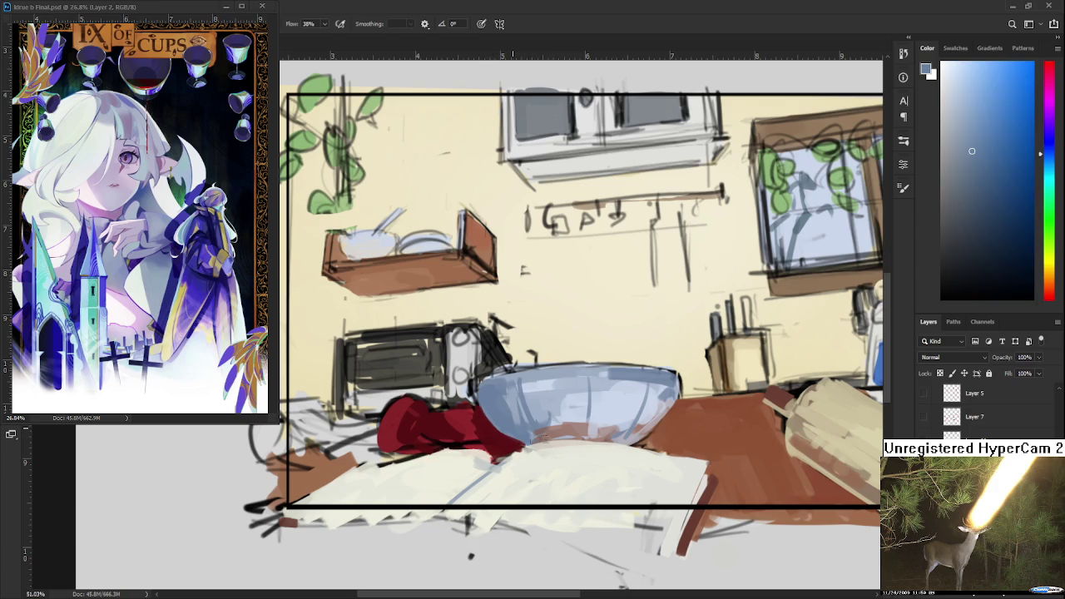
Sample the cloth's dark red, the paper's cream and the blue-grey of the bowl's lower edge.
scroll(519, 440, "down", 2)
scroll(519, 440, "down", 1)
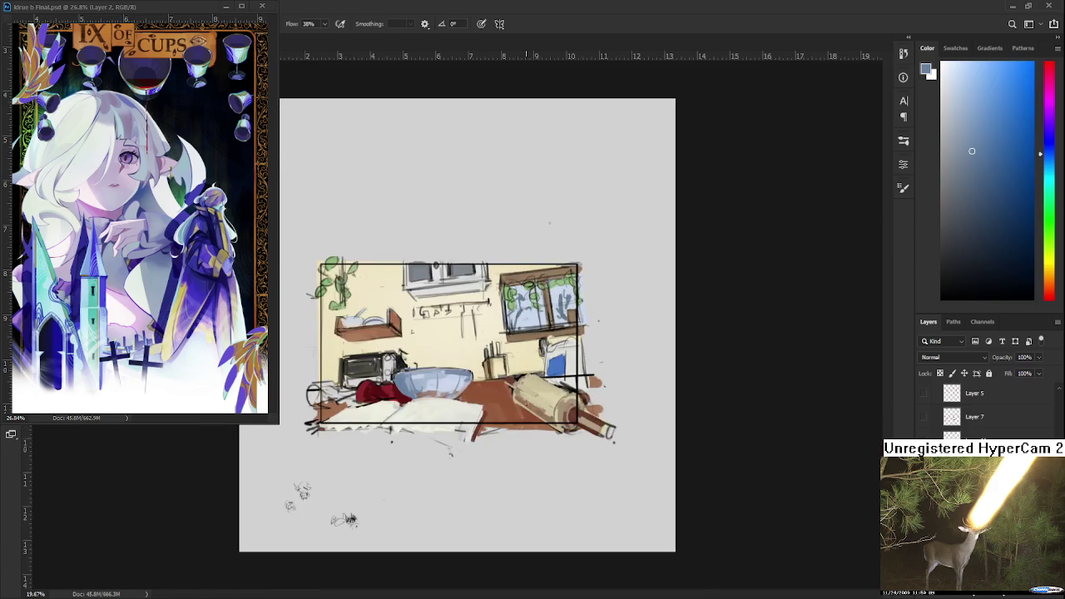
scroll(610, 403, "up", 3)
scroll(610, 402, "up", 1)
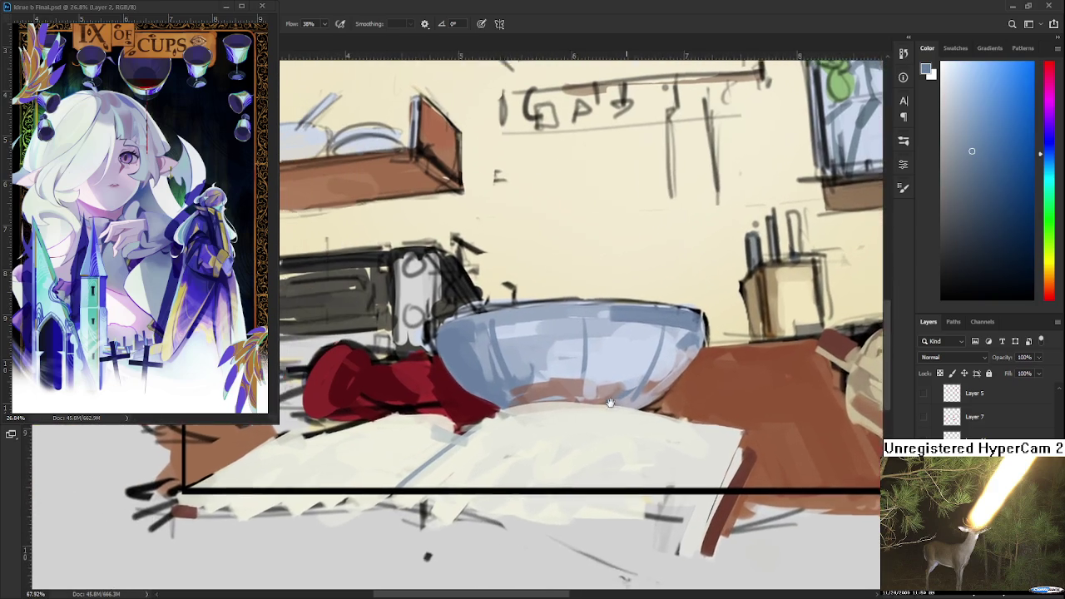
left_click_drag(610, 402, 660, 396)
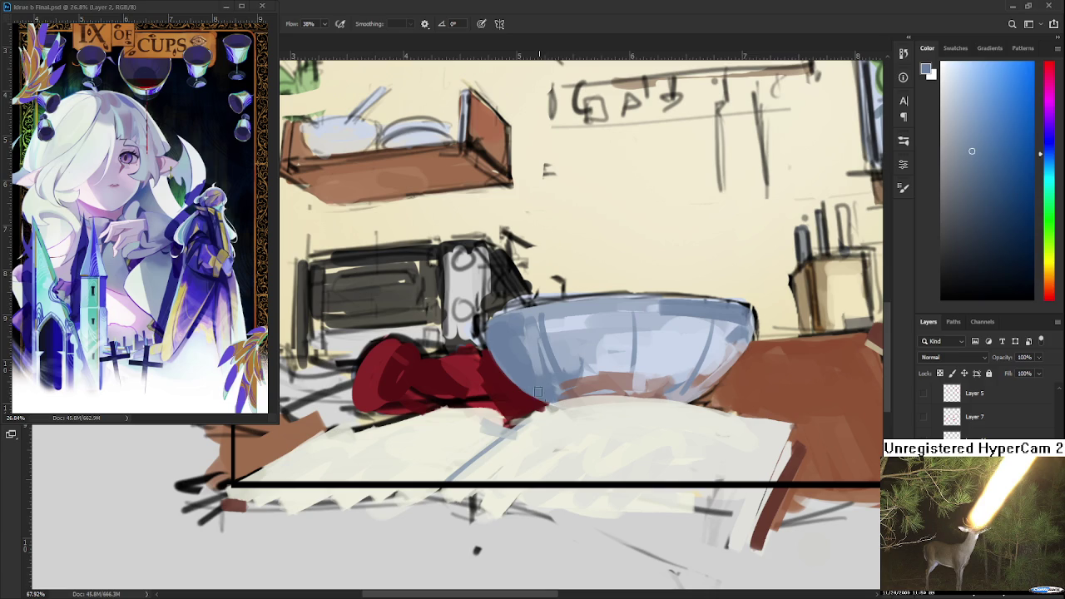
left_click(520, 393, "alt")
left_click(545, 412, "alt")
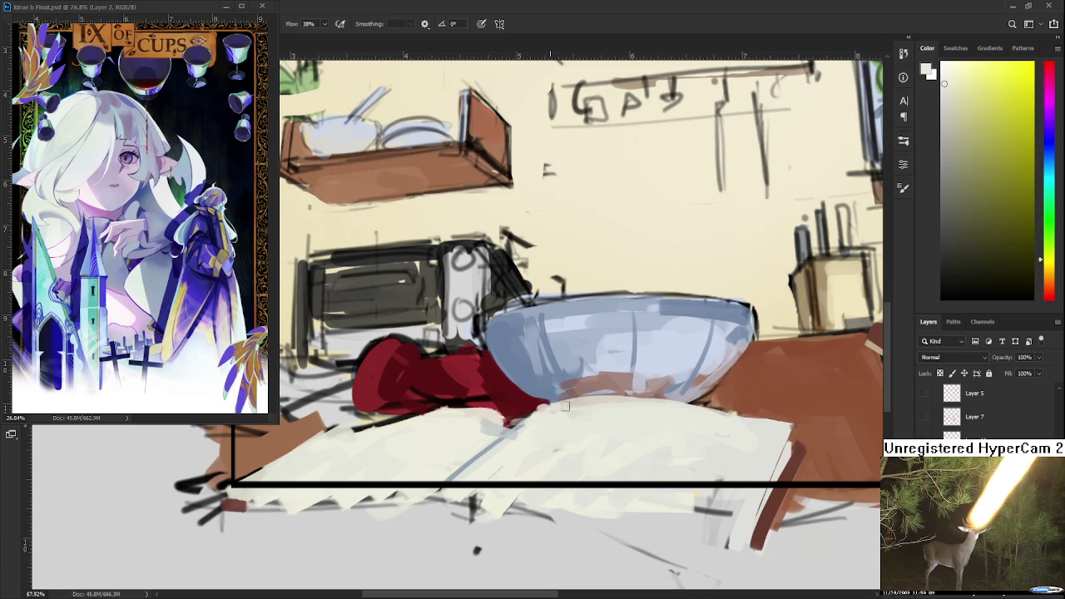
left_click(549, 402, "alt")
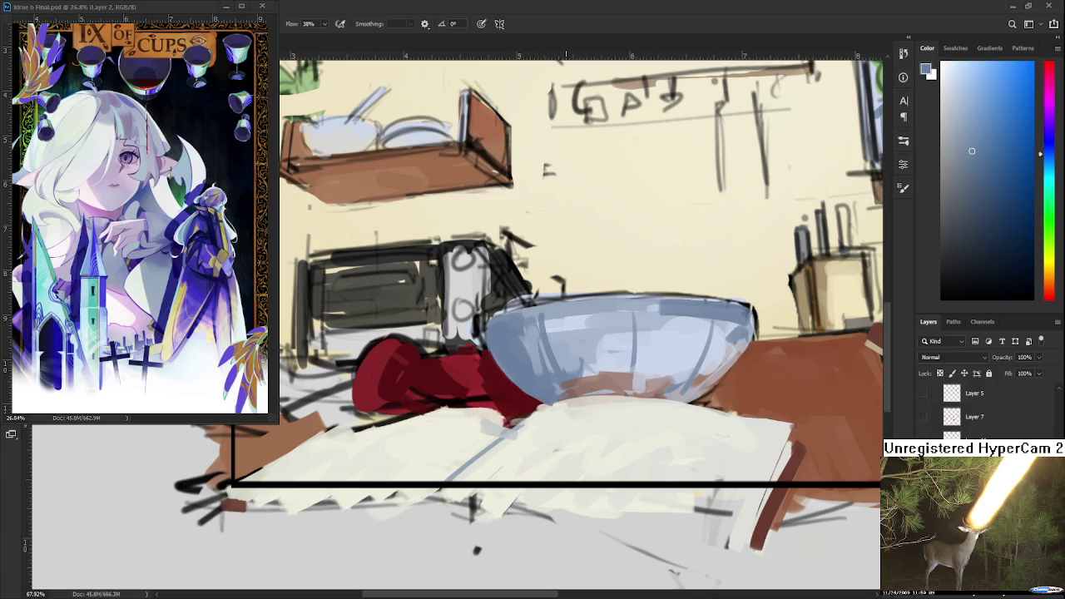
scroll(574, 380, "down", 2)
scroll(574, 379, "down", 2)
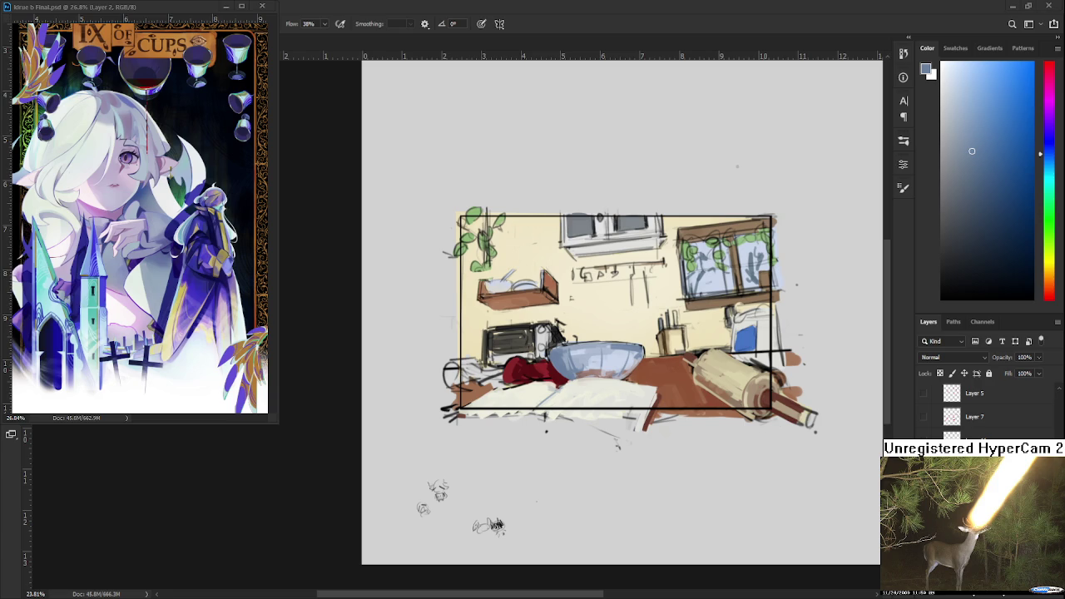
scroll(587, 401, "up", 2)
scroll(590, 391, "up", 1)
scroll(596, 375, "up", 1)
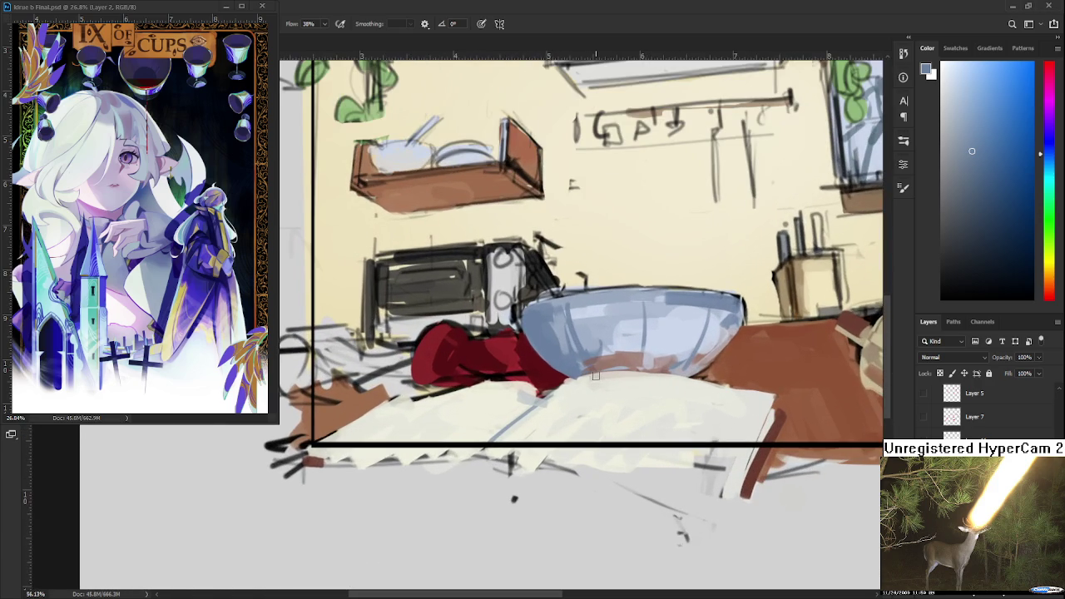
left_click(566, 383, "alt")
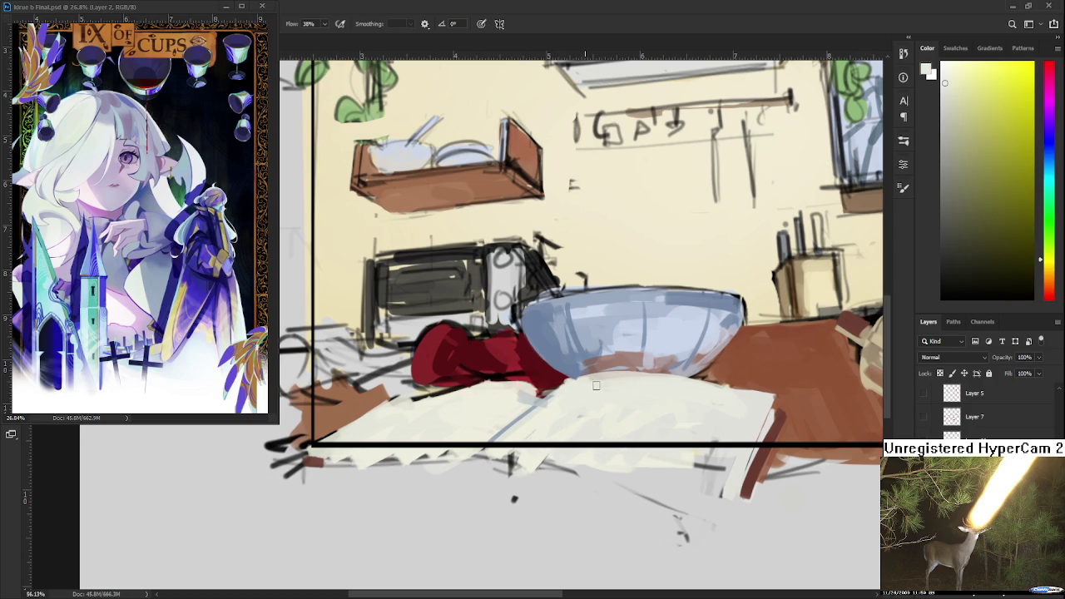
Recentre the view on the bowl and pick its lighter blue-grey tones.
left_click_drag(628, 403, 596, 428)
scroll(786, 367, "down", 4)
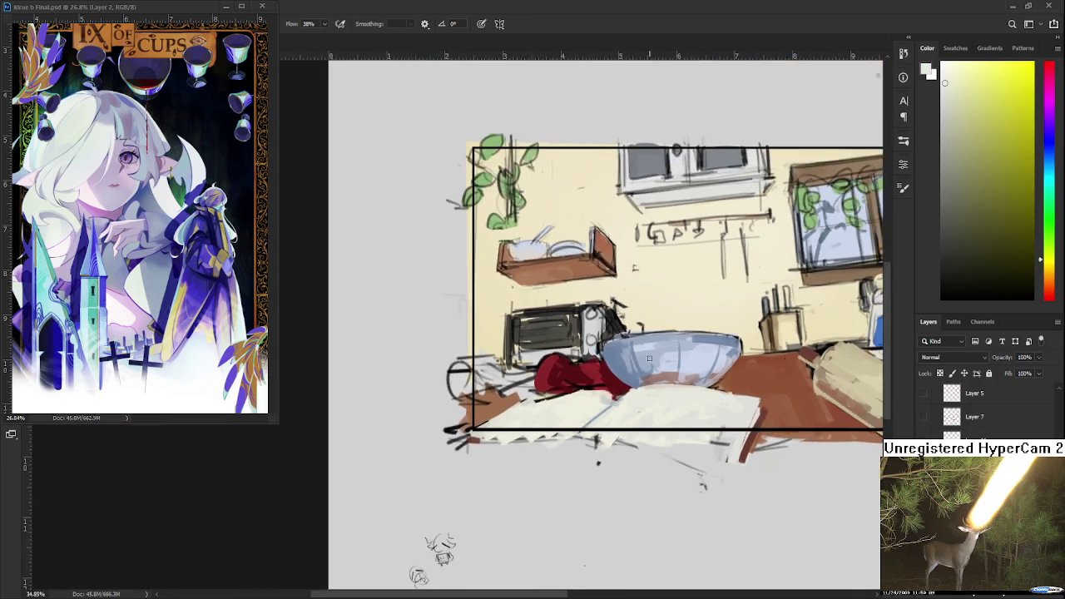
scroll(542, 405, "up", 5)
left_click(536, 384, "alt")
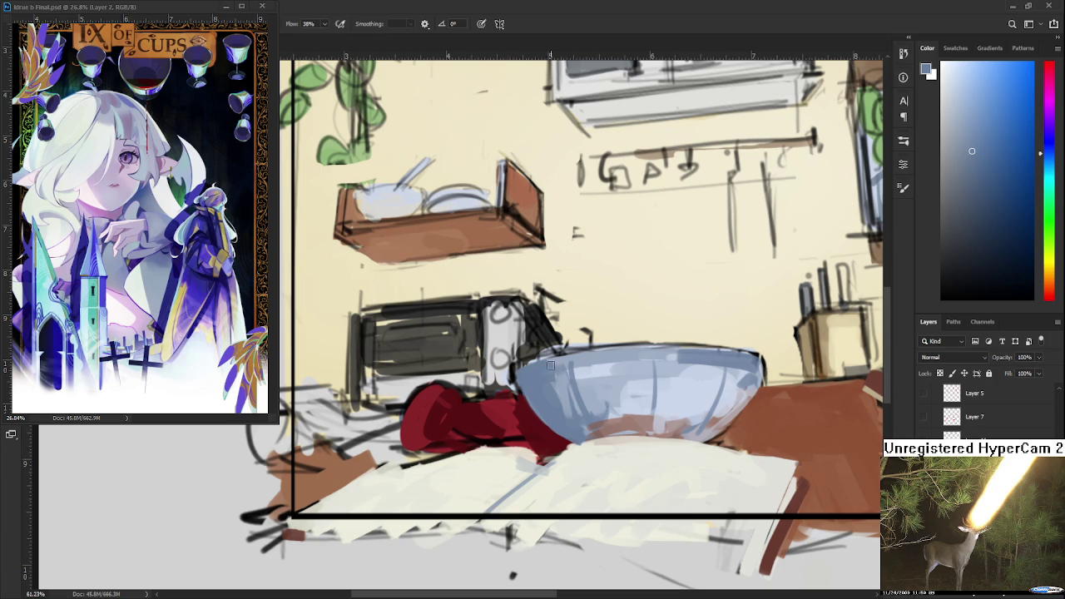
scroll(550, 364, "down", 3)
scroll(550, 365, "down", 2)
scroll(549, 364, "up", 3)
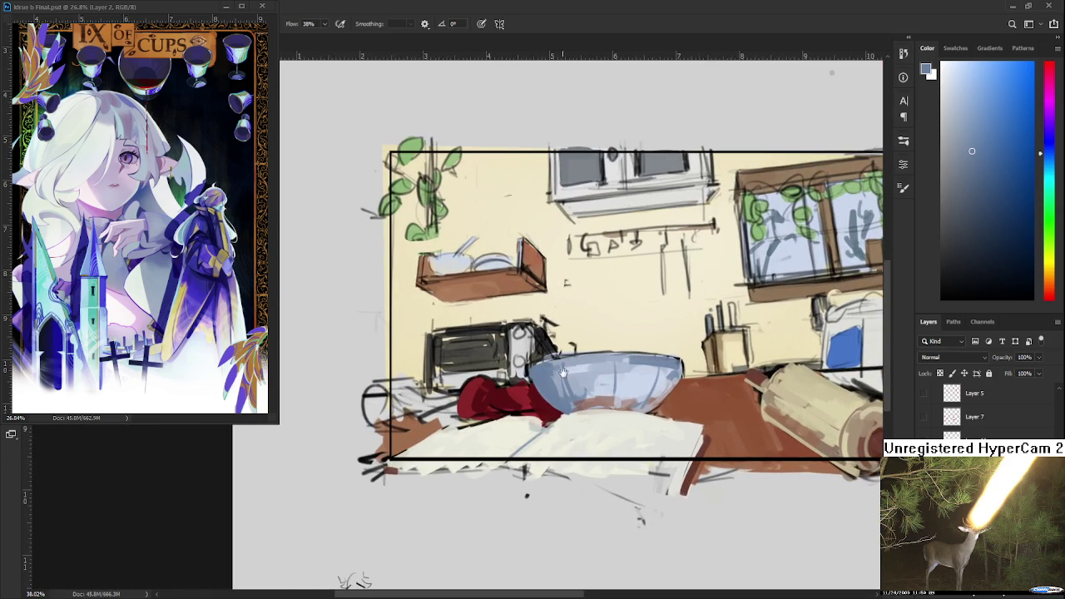
scroll(563, 372, "up", 1)
scroll(582, 416, "up", 1)
left_click_drag(586, 427, 551, 459)
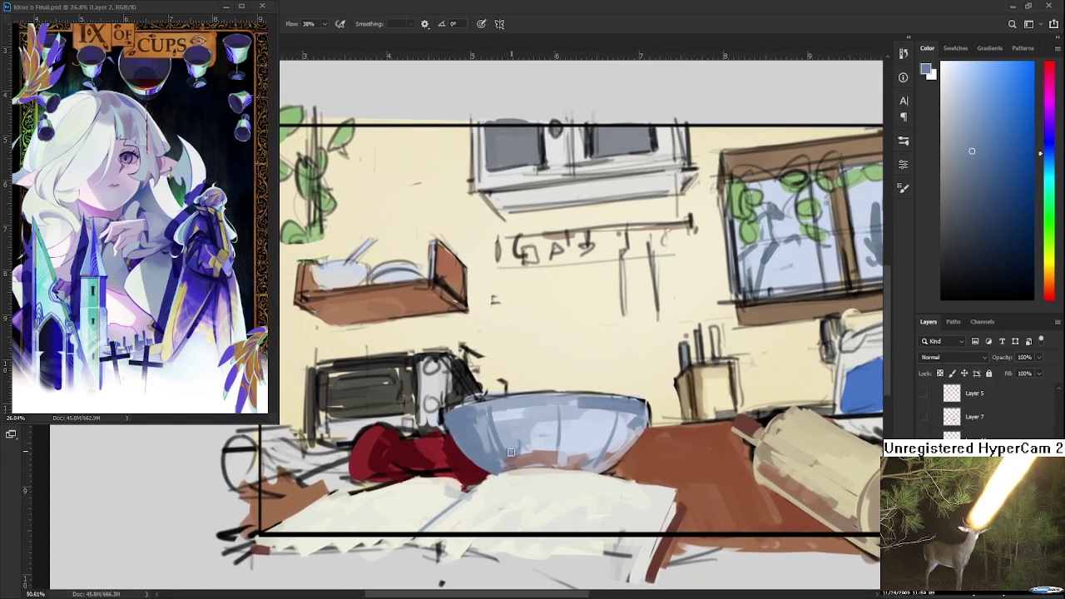
left_click(542, 448, "alt")
scroll(550, 420, "down", 2)
Eyedrop a pinkish brown and several light blues from the bowl.
left_click_drag(586, 436, 589, 436)
left_click(543, 439, "alt")
left_click(557, 441, "alt")
left_click(550, 446, "alt")
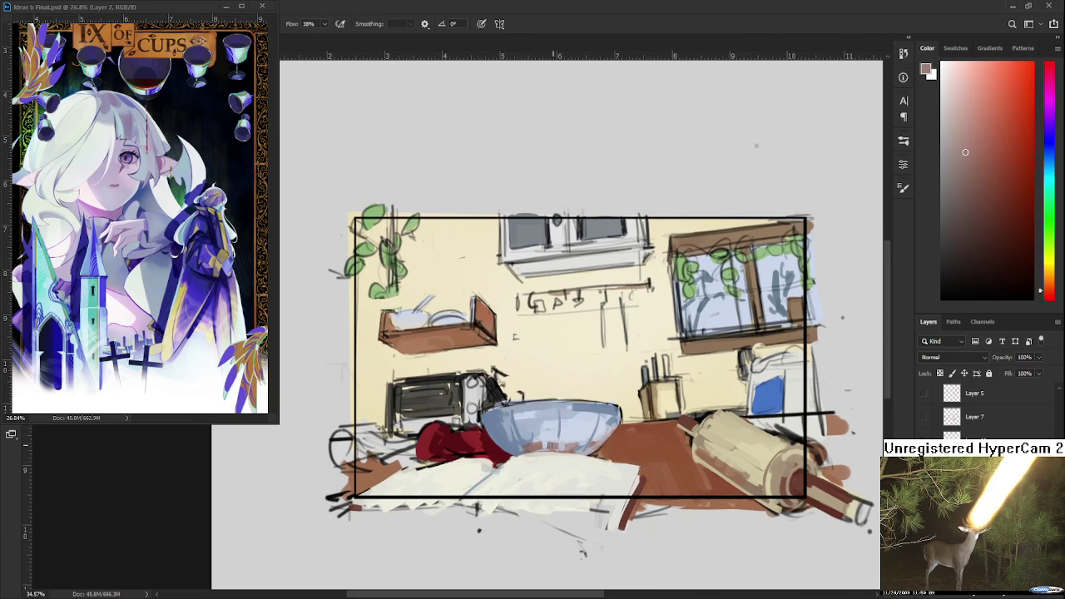
left_click(561, 434, "alt")
left_click(560, 432, "alt")
left_click(559, 432, "alt")
left_click(559, 436, "alt")
left_click(557, 439, "alt")
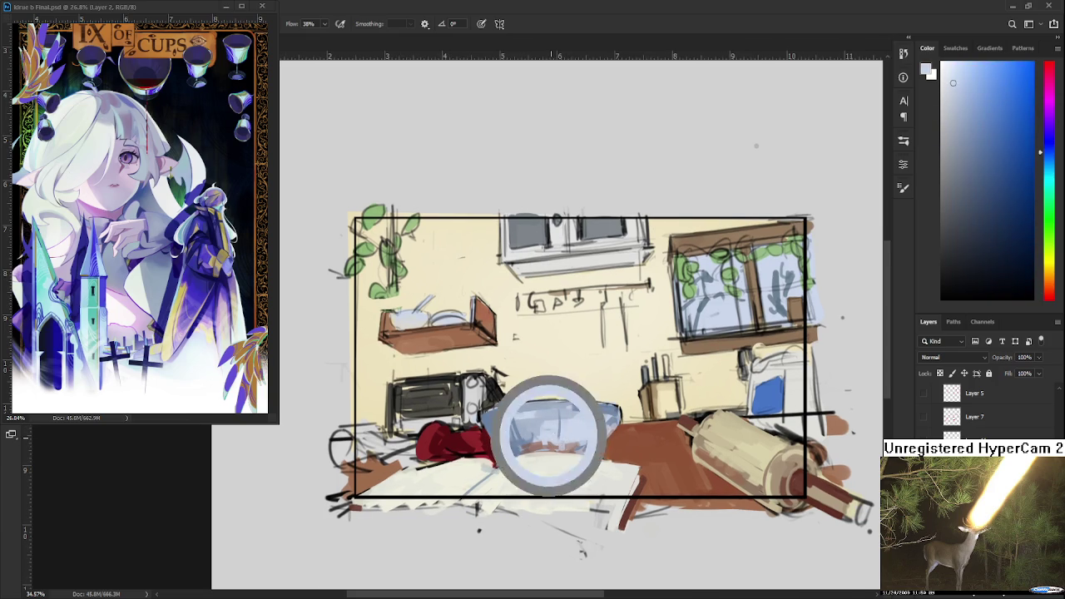
left_click(555, 440, "alt")
left_click(549, 441, "alt")
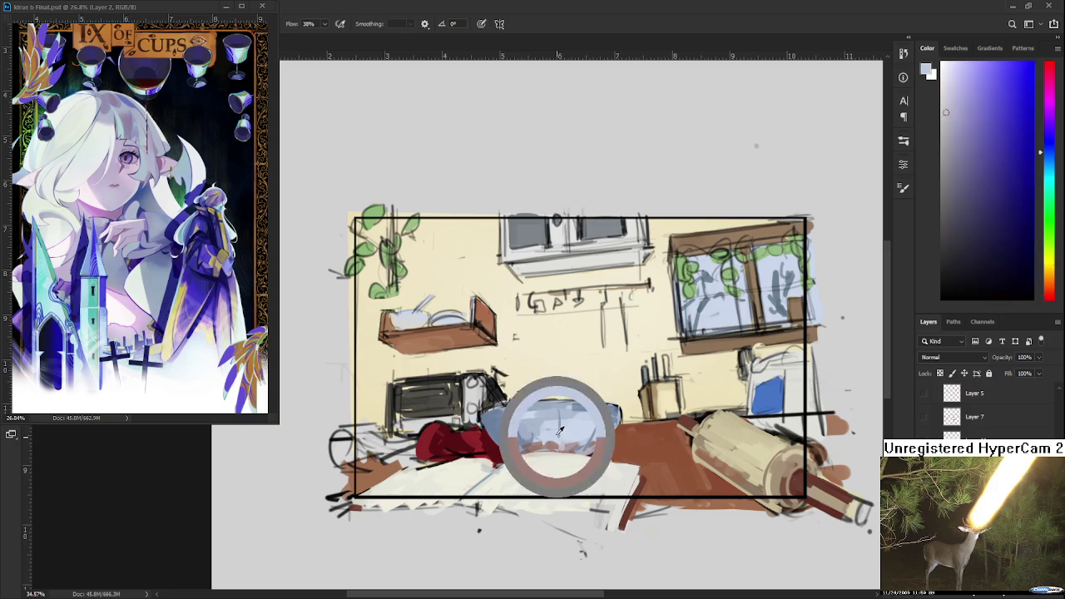
left_click(562, 442, "alt")
Eyedrop the bowl's pale blue-grey and pinkish tones, settling on its pale blue.
left_click(550, 433, "alt")
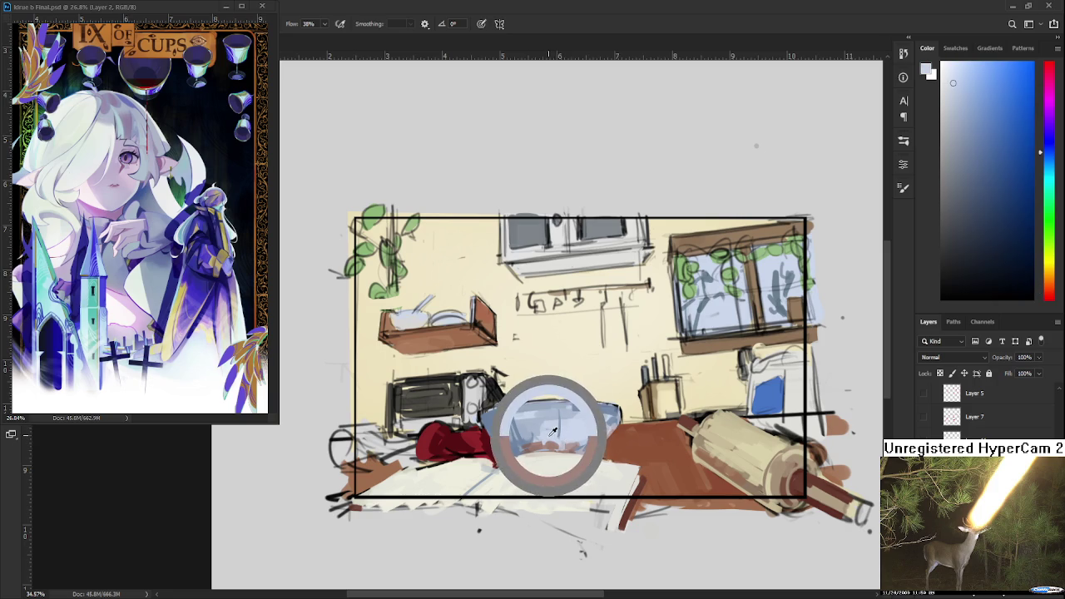
left_click(545, 437, "alt")
left_click(542, 441, "alt")
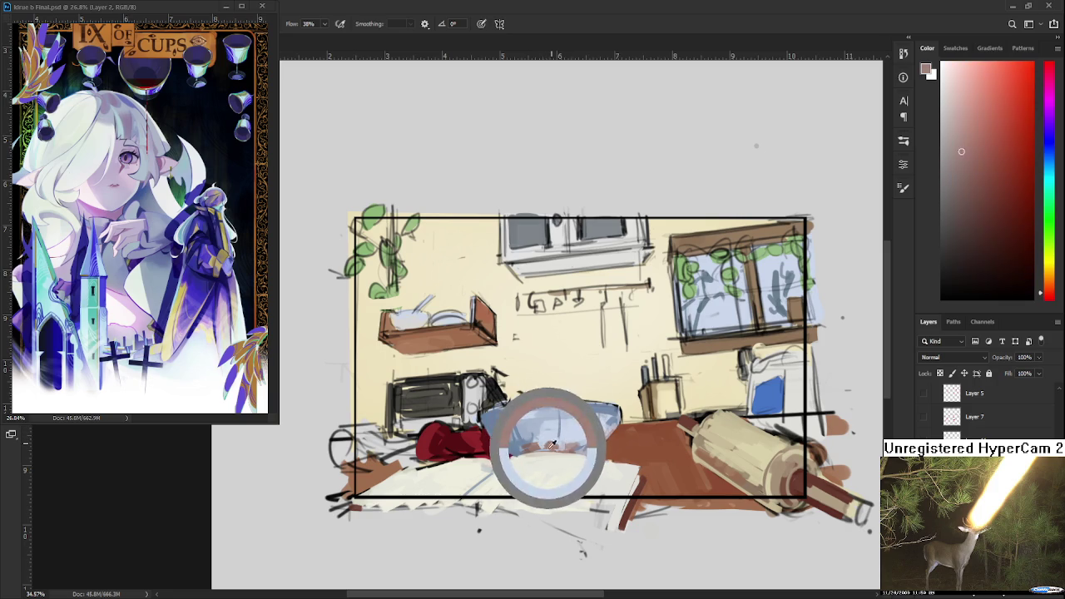
left_click(551, 444, "alt")
left_click(551, 447, "alt")
left_click(550, 445, "alt")
left_click(564, 440, "alt")
left_click(559, 439, "alt")
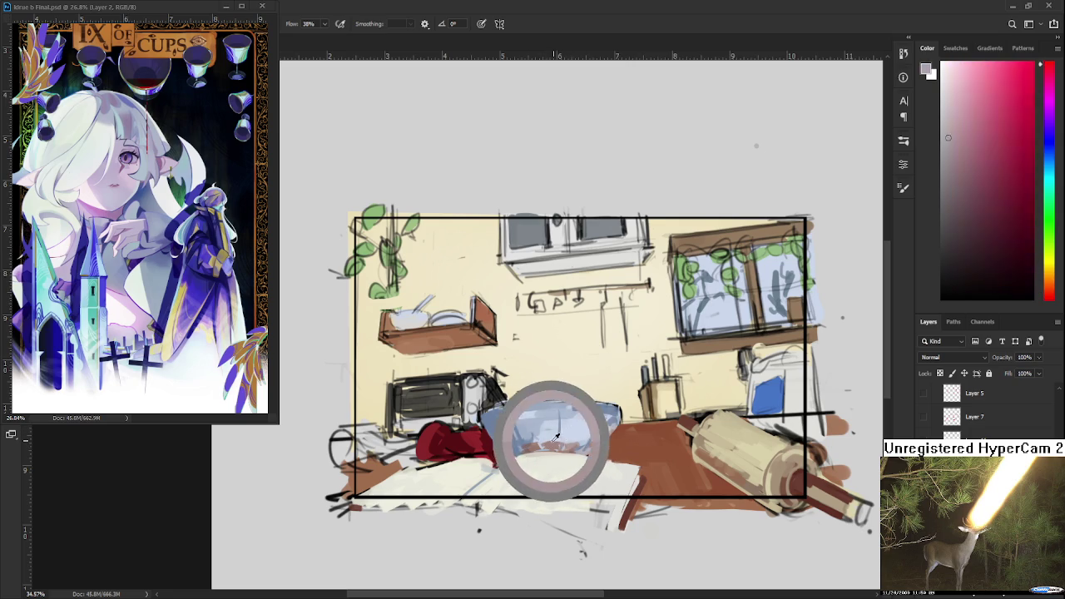
left_click(564, 436, "alt")
left_click(564, 440, "alt")
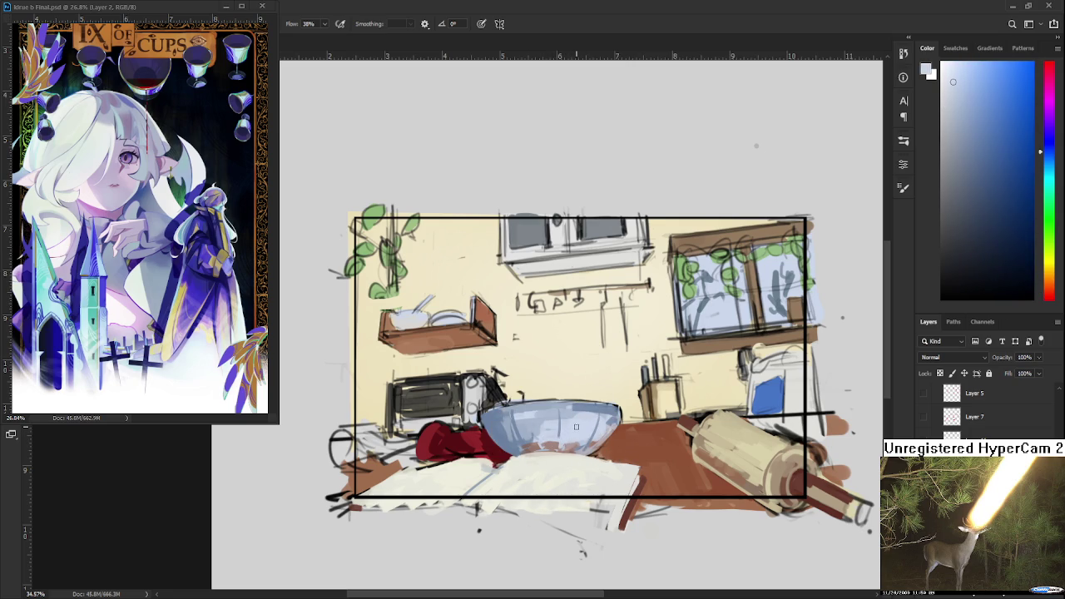
scroll(575, 424, "down", 1)
Recentre on the kitchen sketch and sample a pinkish red and blue tones from the lower bowl.
scroll(570, 432, "up", 1)
scroll(565, 435, "up", 1)
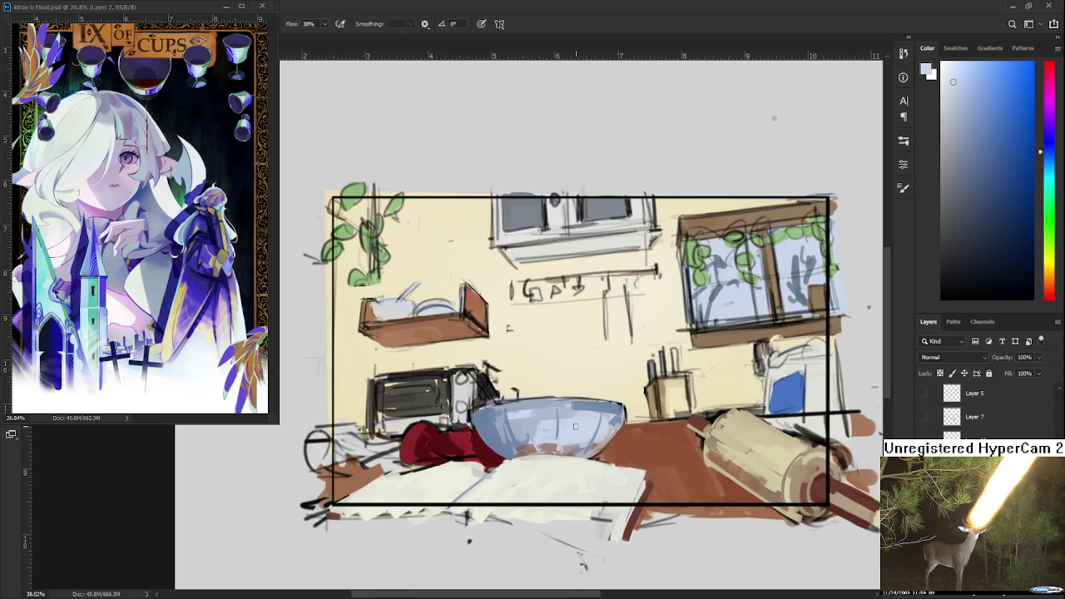
left_click_drag(563, 436, 551, 424)
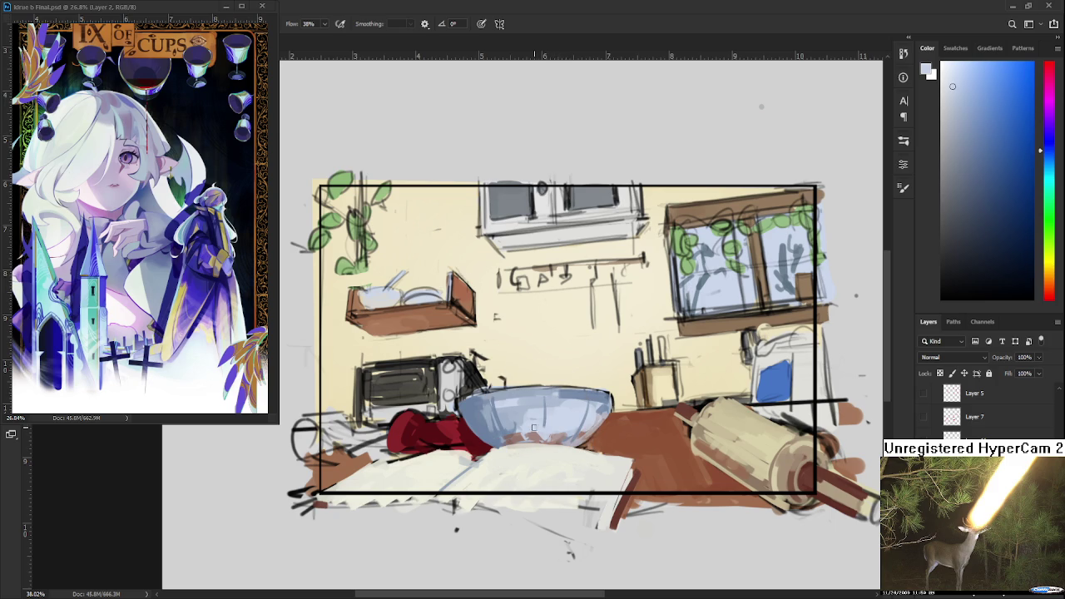
left_click_drag(531, 431, 543, 423)
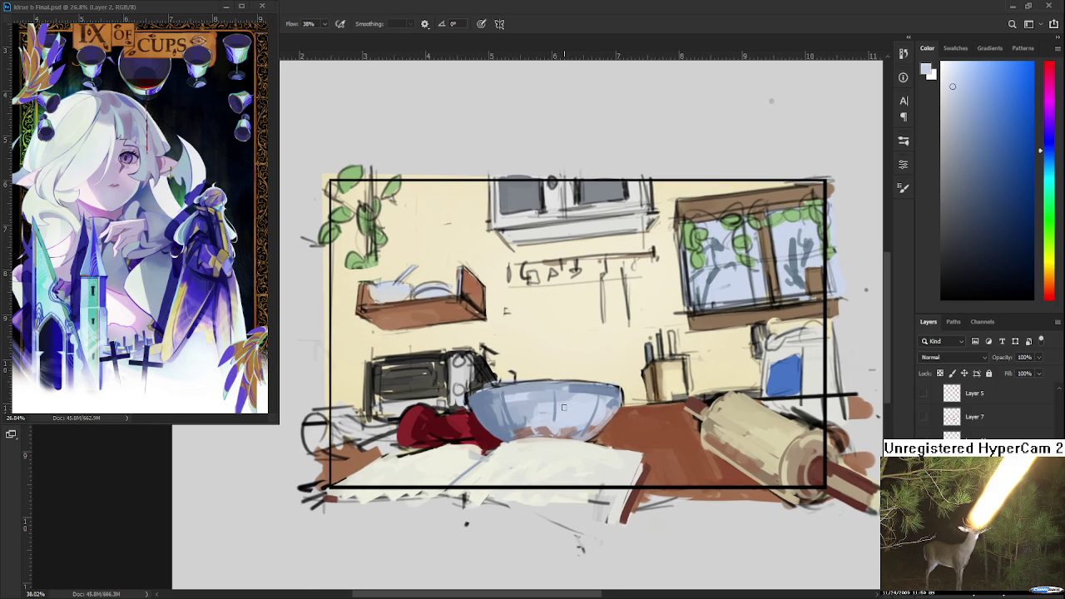
left_click(543, 415, "alt")
left_click(543, 416, "alt")
left_click(543, 417, "alt")
left_click_drag(538, 418, 545, 418)
left_click(539, 420, "alt")
left_click(541, 424, "alt")
Pick lighter and darker blues from the bowl and brush light blue highlights across its centre.
left_click(527, 407, "alt")
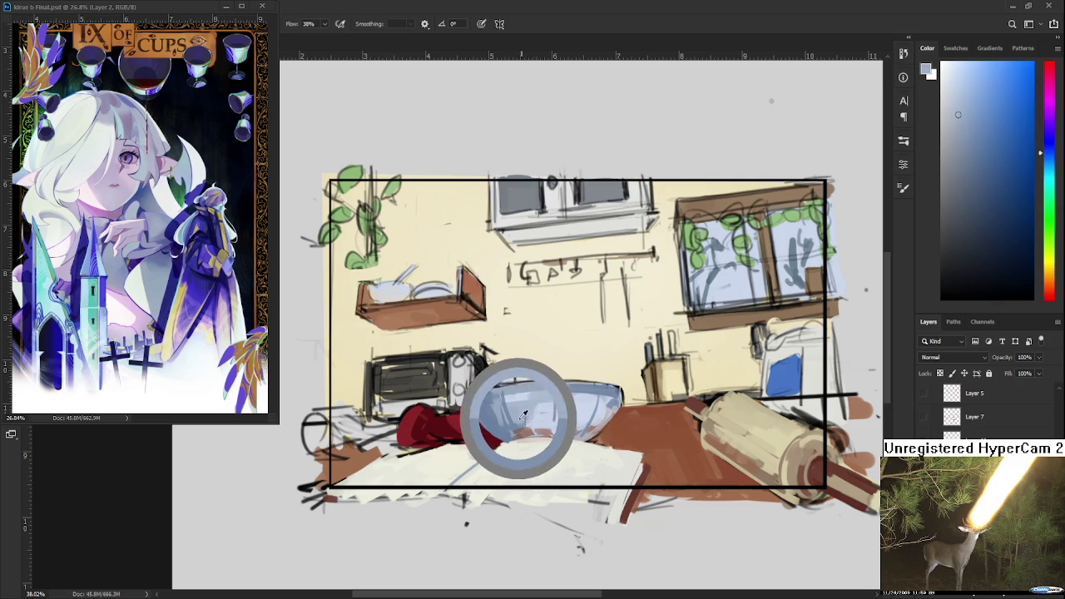
left_click_drag(527, 414, 544, 404)
left_click(546, 405)
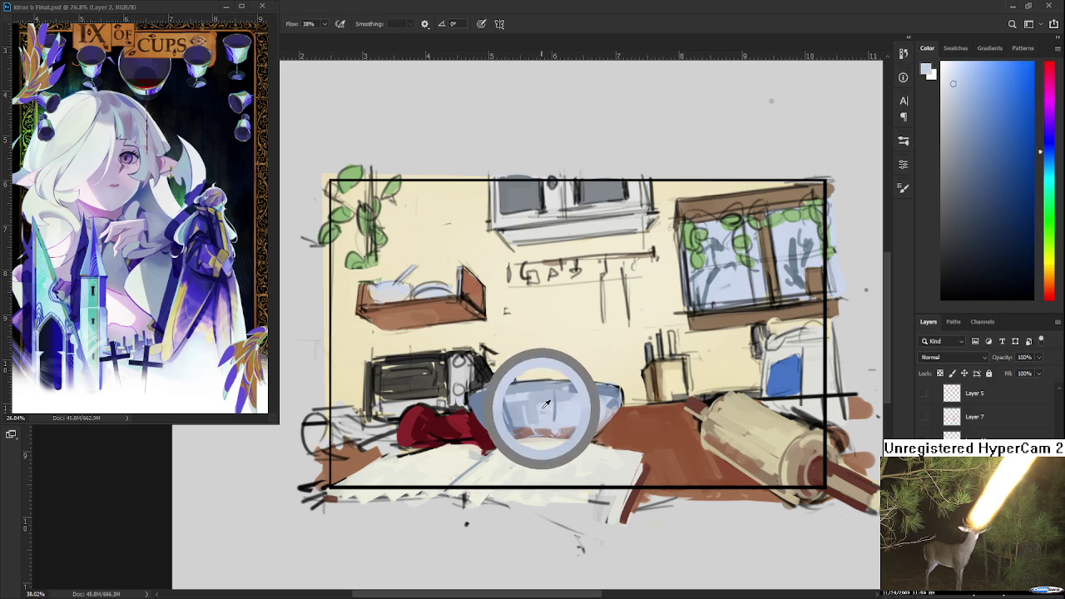
left_click_drag(545, 404, 575, 406)
left_click(541, 398)
left_click(543, 405)
left_click(537, 411, "alt")
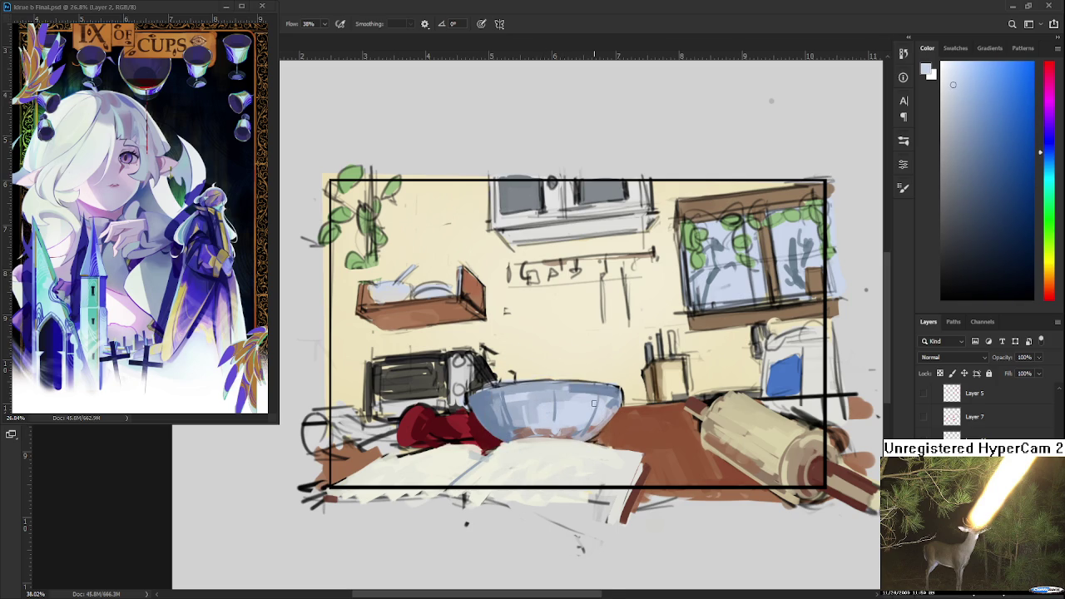
scroll(593, 403, "down", 2)
scroll(582, 399, "up", 2)
left_click_drag(491, 366, 554, 361)
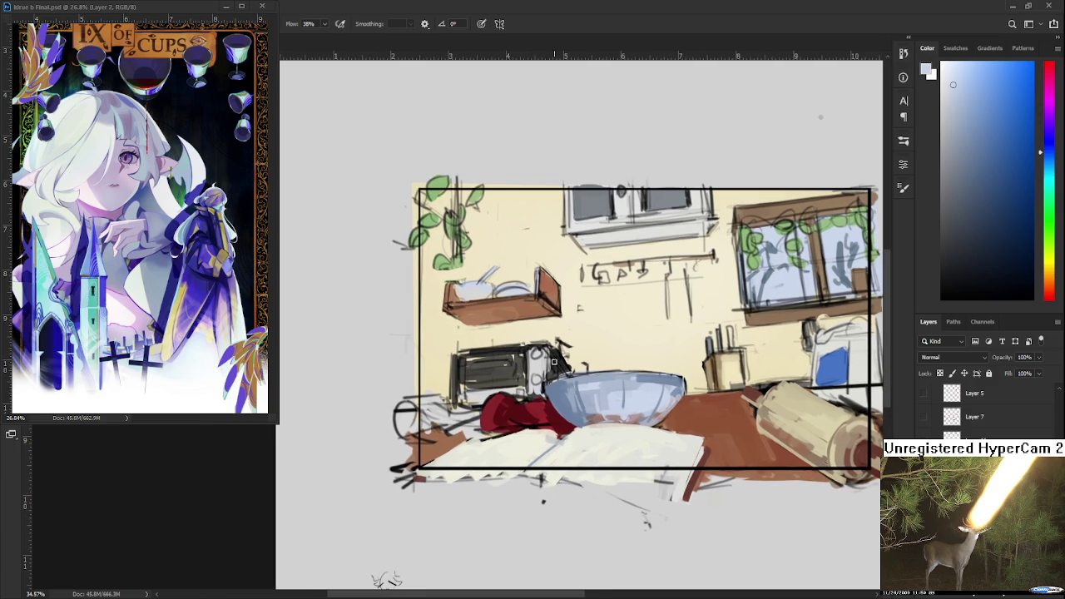
Sample the papers' light cream and paint it over their dark edge left of the bowl.
left_click(541, 407, "alt")
left_click(543, 408, "alt")
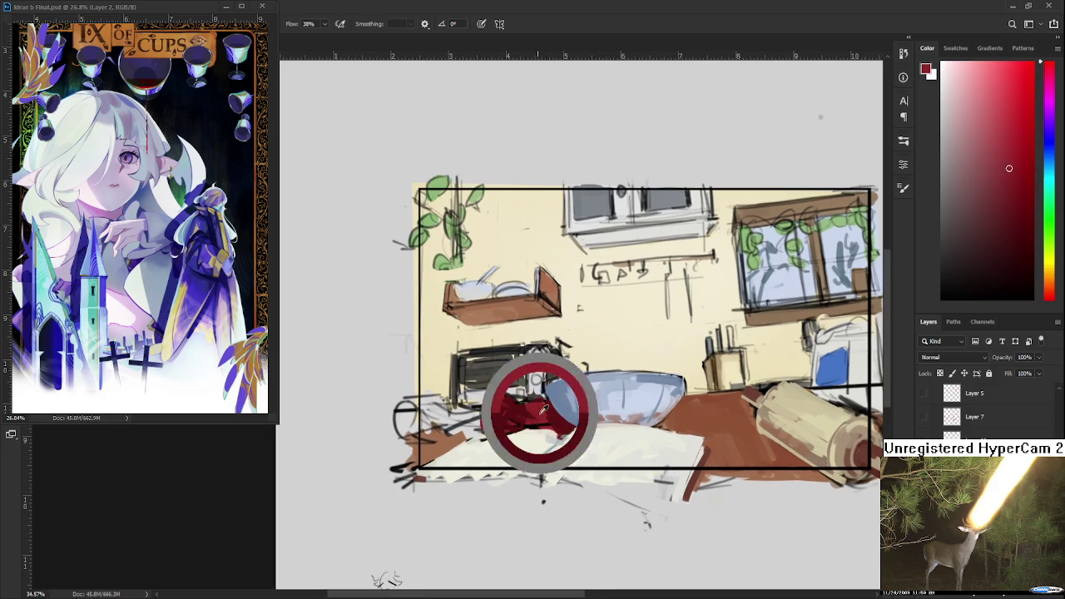
left_click(543, 408, "alt")
left_click_drag(542, 408, 554, 390)
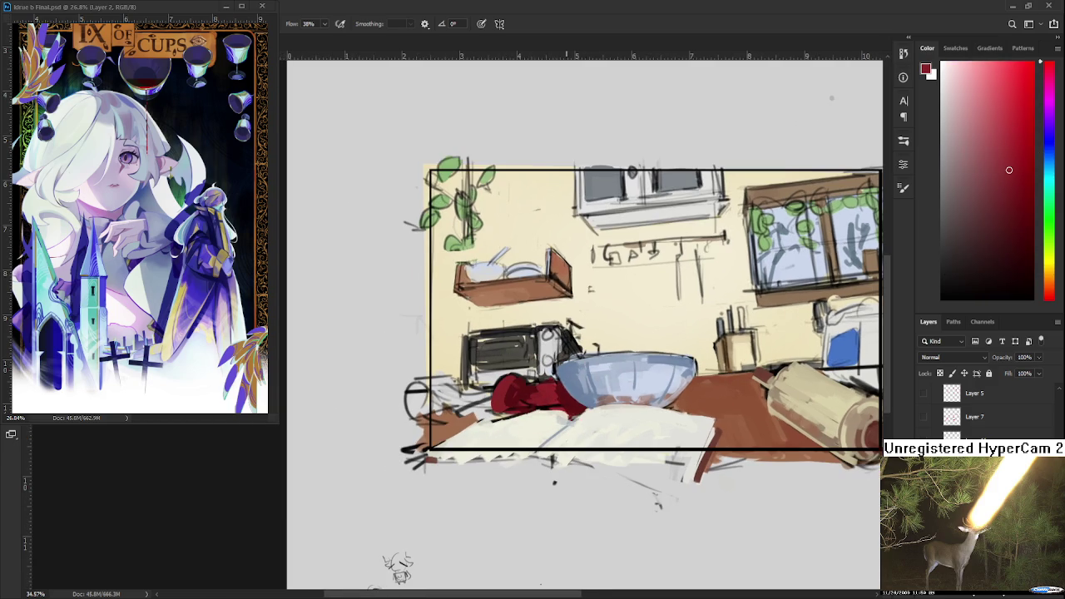
left_click(561, 420, "alt")
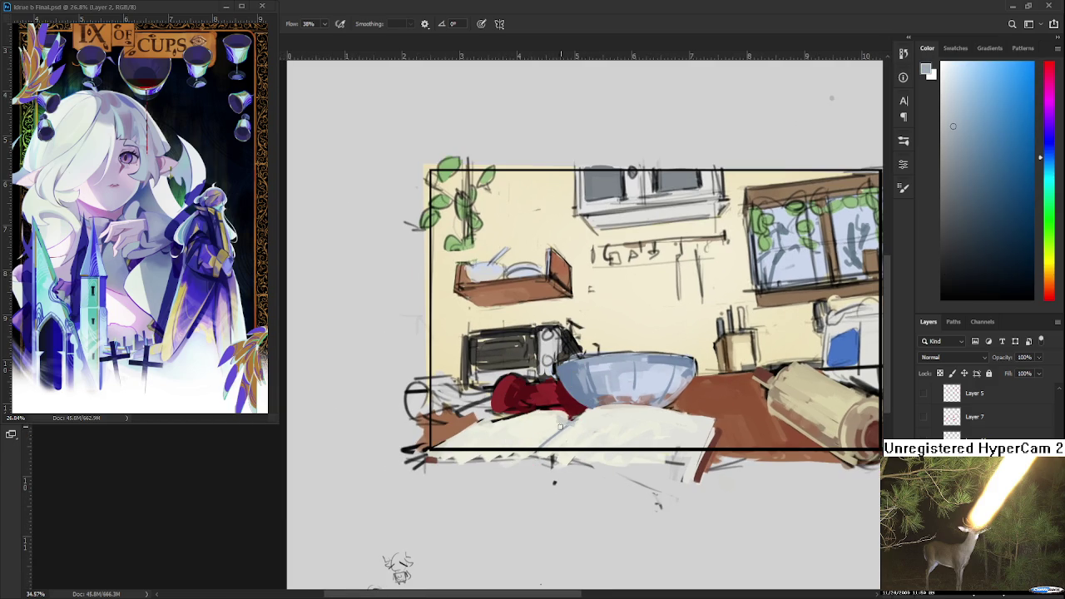
scroll(561, 424, "down", 1)
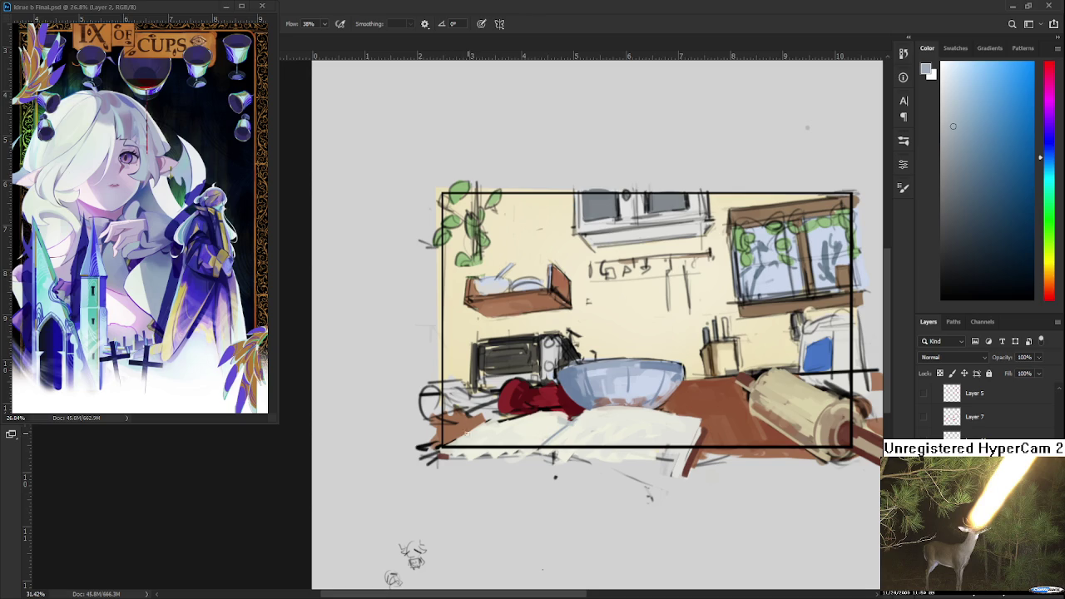
left_click(537, 422, "alt")
left_click(566, 416, "alt")
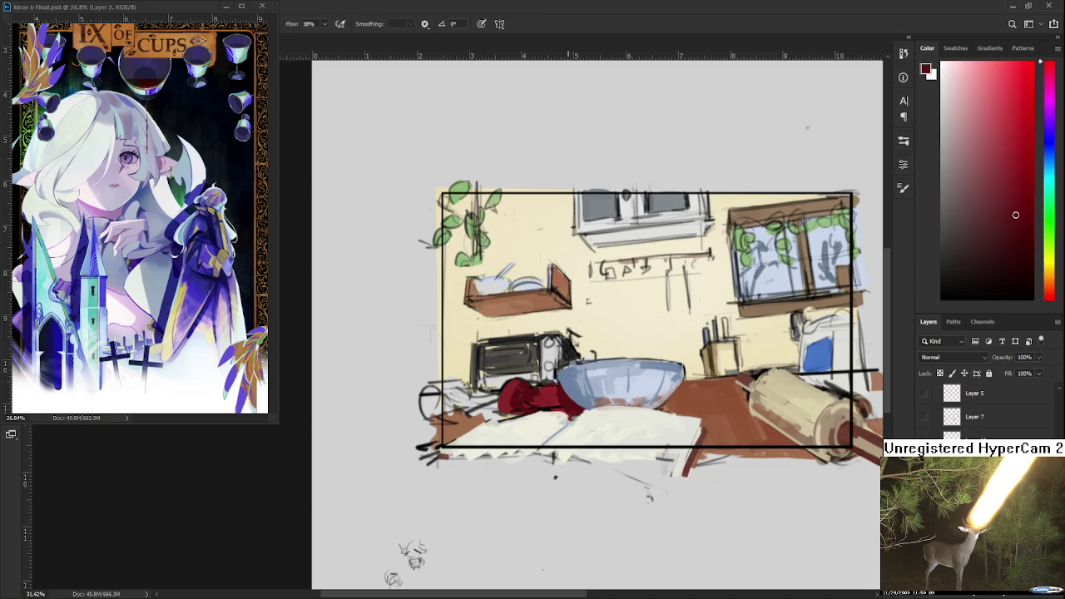
mouse_move(570, 418)
left_mouse_down()
mouse_move(499, 416)
mouse_move(536, 417)
mouse_move(538, 468)
left_mouse_up()
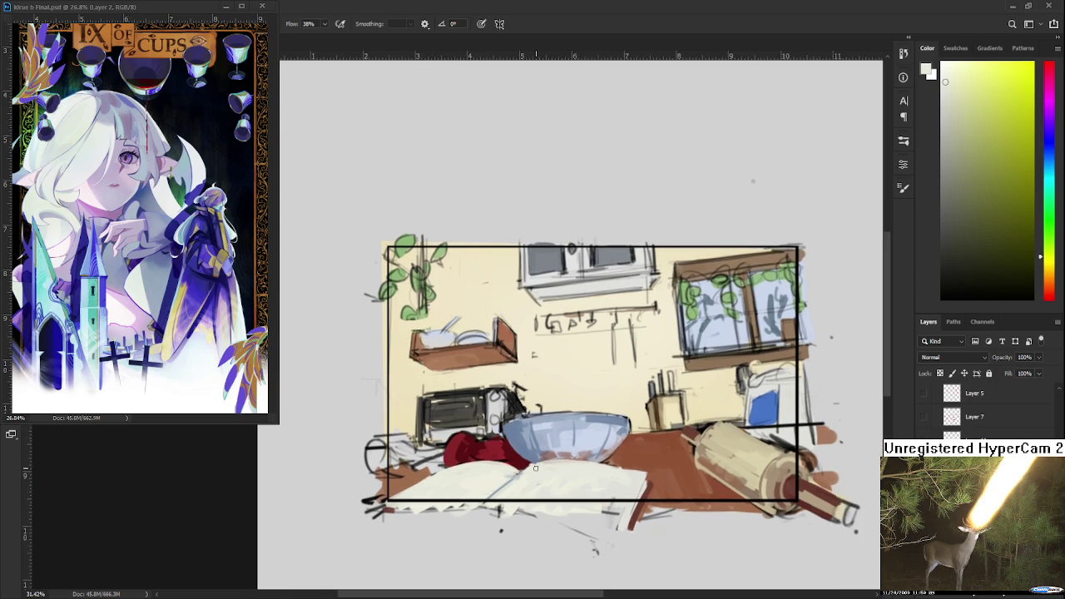
Reposition the view and pick the bowl's light blue, rim grey-blue and a lighter blue.
scroll(536, 468, "down", 3)
scroll(536, 468, "up", 2)
left_click_drag(474, 416, 665, 414)
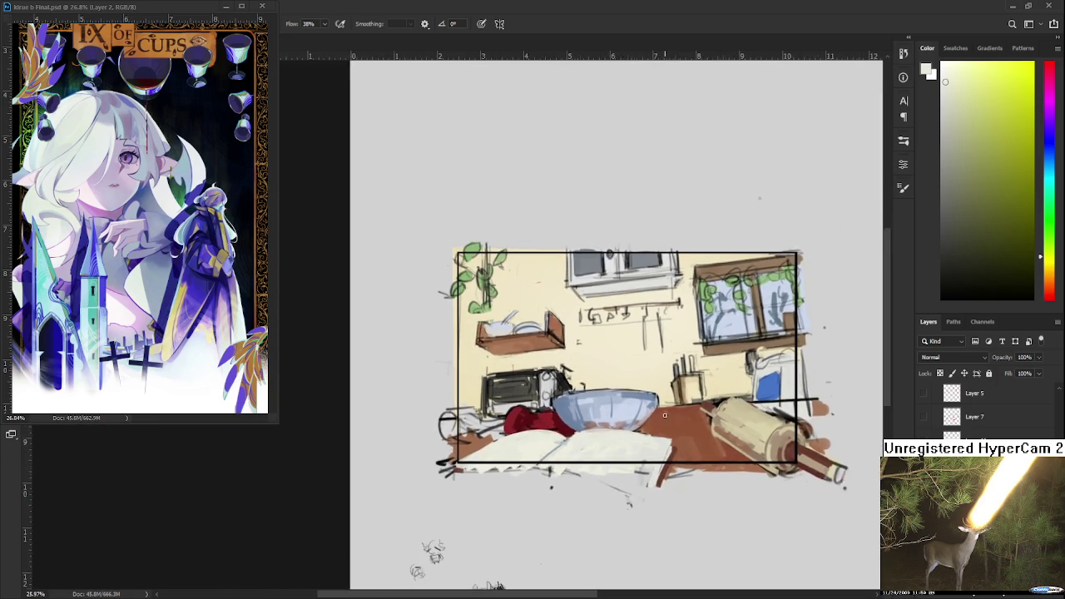
scroll(665, 414, "down", 2)
scroll(665, 415, "up", 2)
scroll(664, 415, "up", 2)
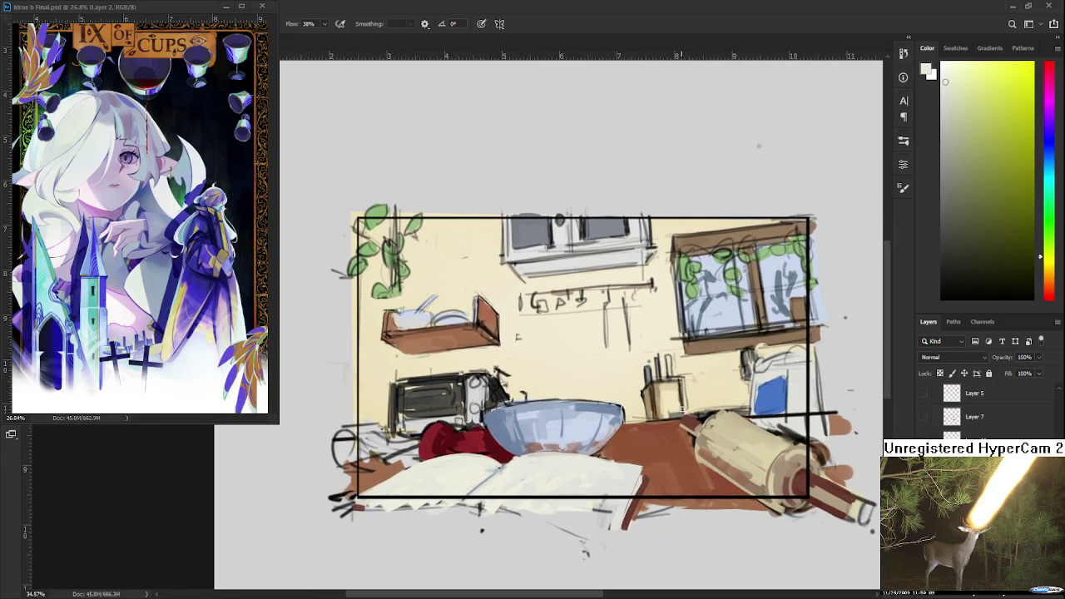
left_click_drag(633, 436, 601, 404)
left_click(573, 400, "alt")
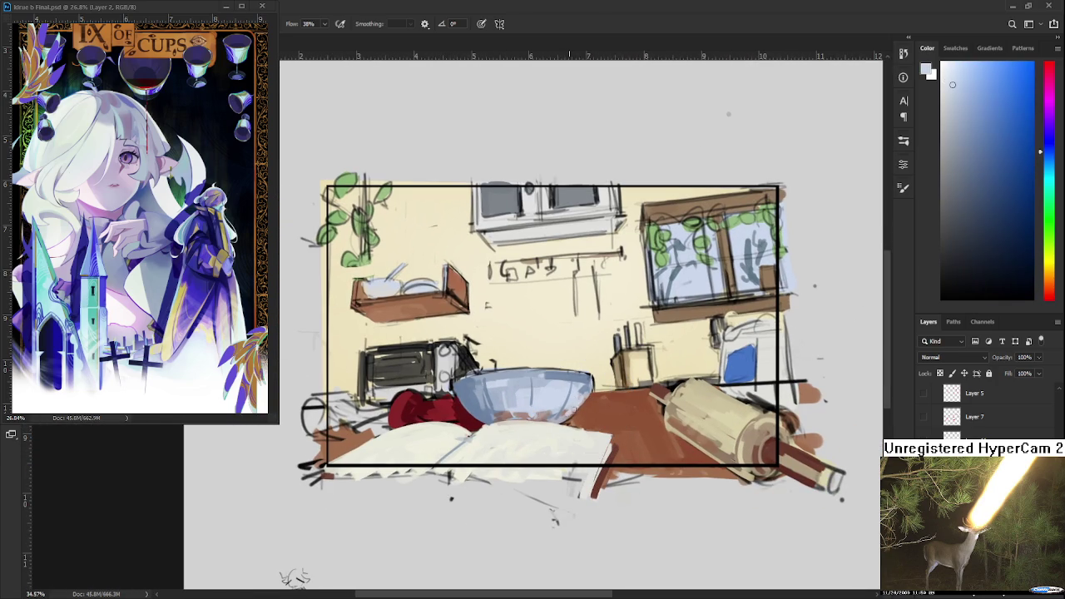
left_click(586, 391, "alt")
left_click(574, 398, "alt")
scroll(573, 413, "down", 2)
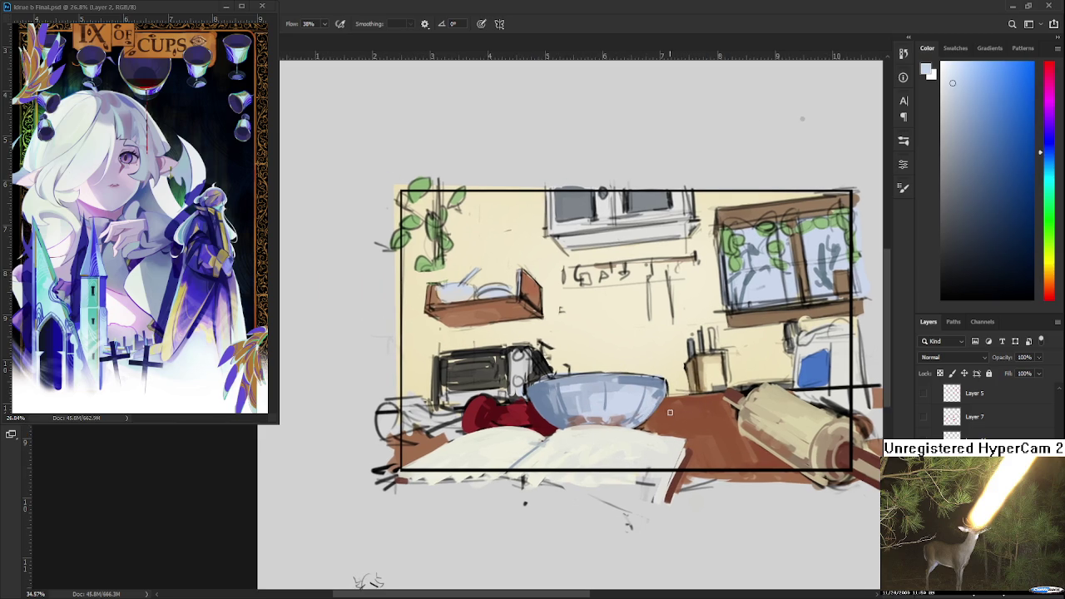
scroll(572, 413, "down", 2)
scroll(572, 413, "down", 1)
scroll(404, 302, "up", 2)
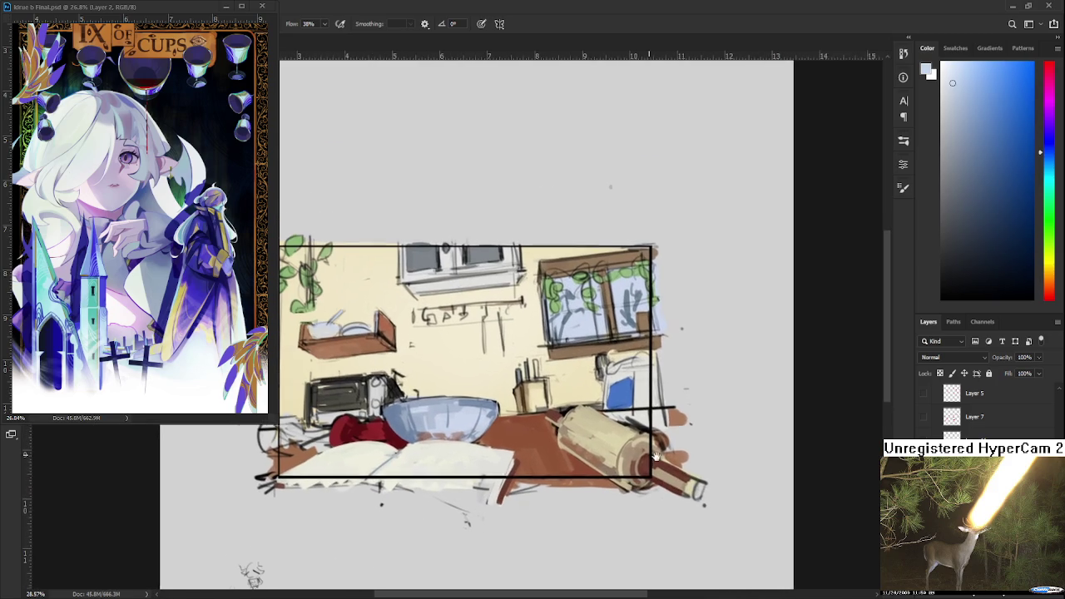
Eyedrop tan and brown from the rolling pin, ending on its light tan, then zoom out.
left_click(600, 449, "alt")
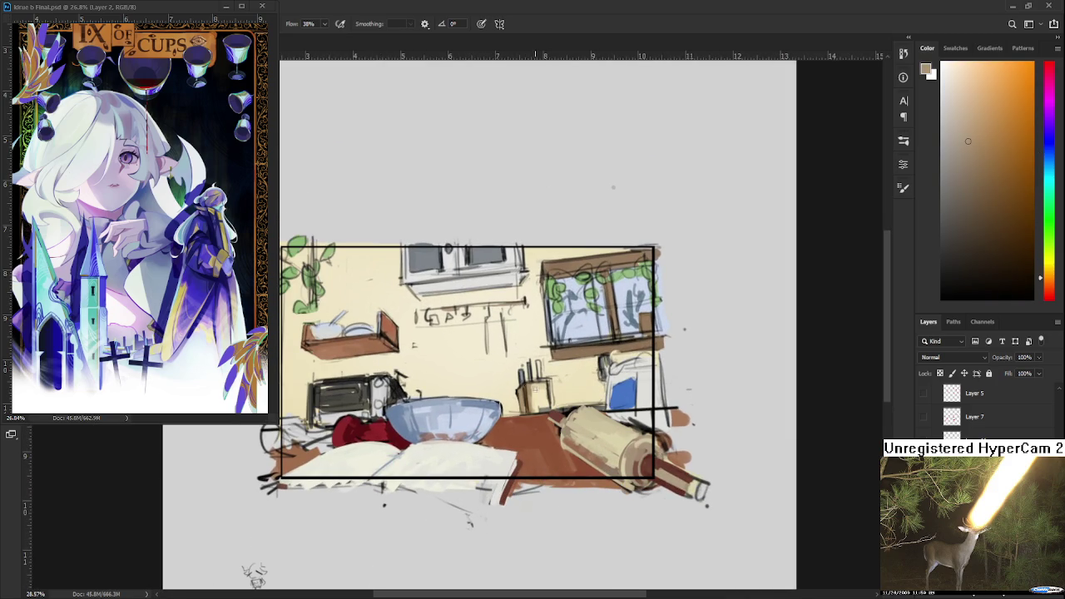
left_click(585, 441, "alt")
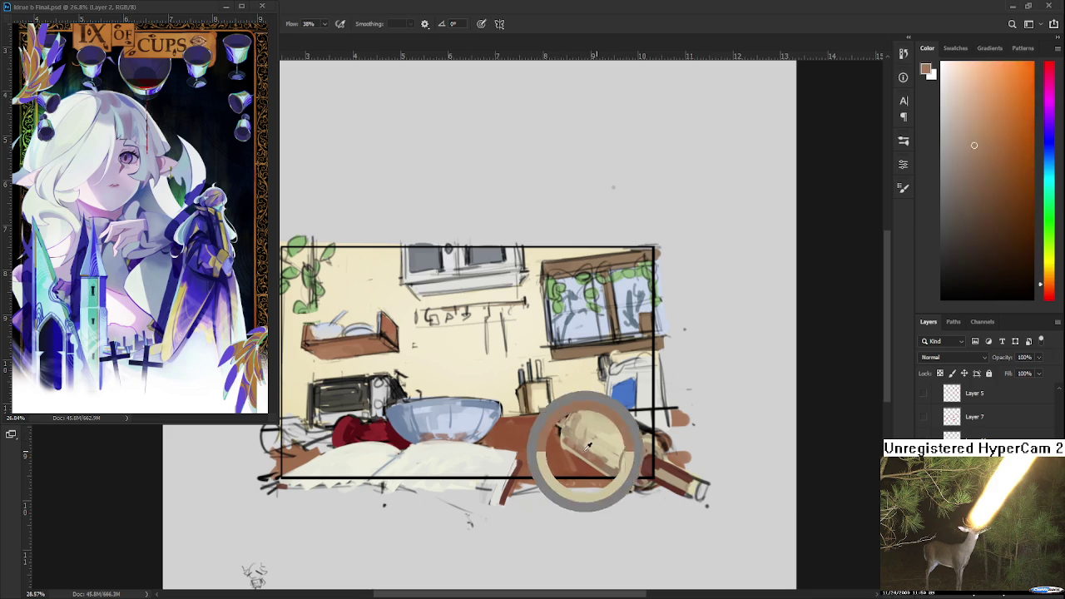
left_click(594, 458, "alt")
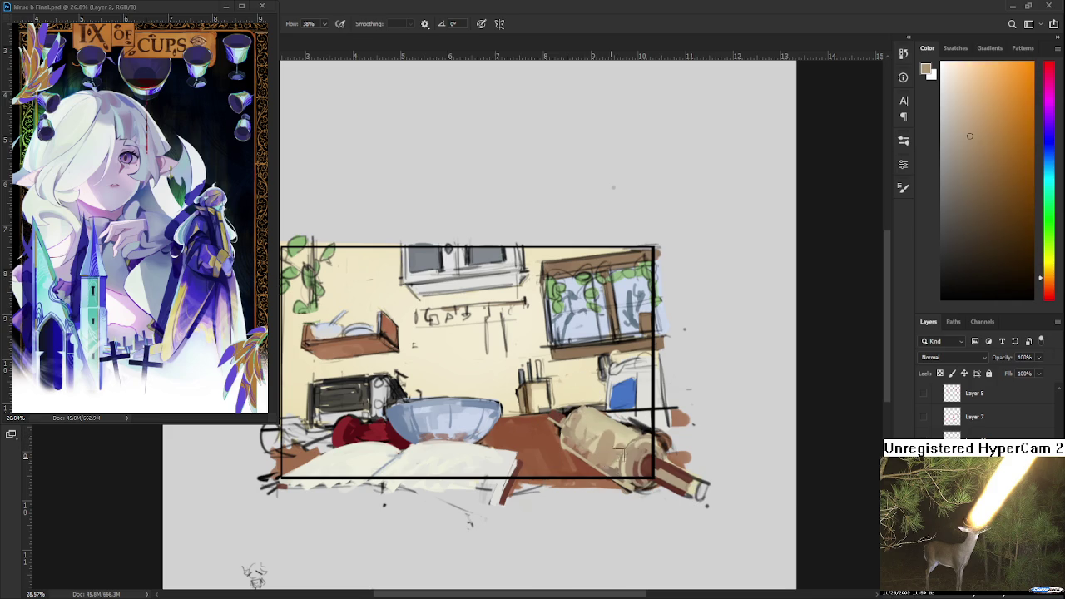
scroll(632, 428, "down", 2)
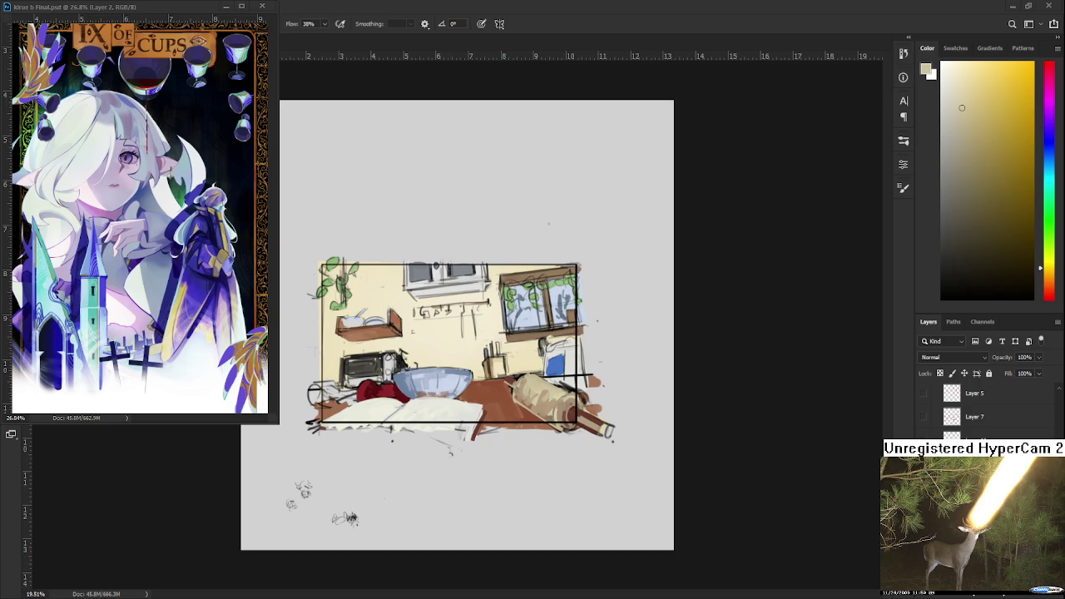
Sample the reddish-brown table and off-white paper colours from the canvas.
scroll(466, 349, "up", 3)
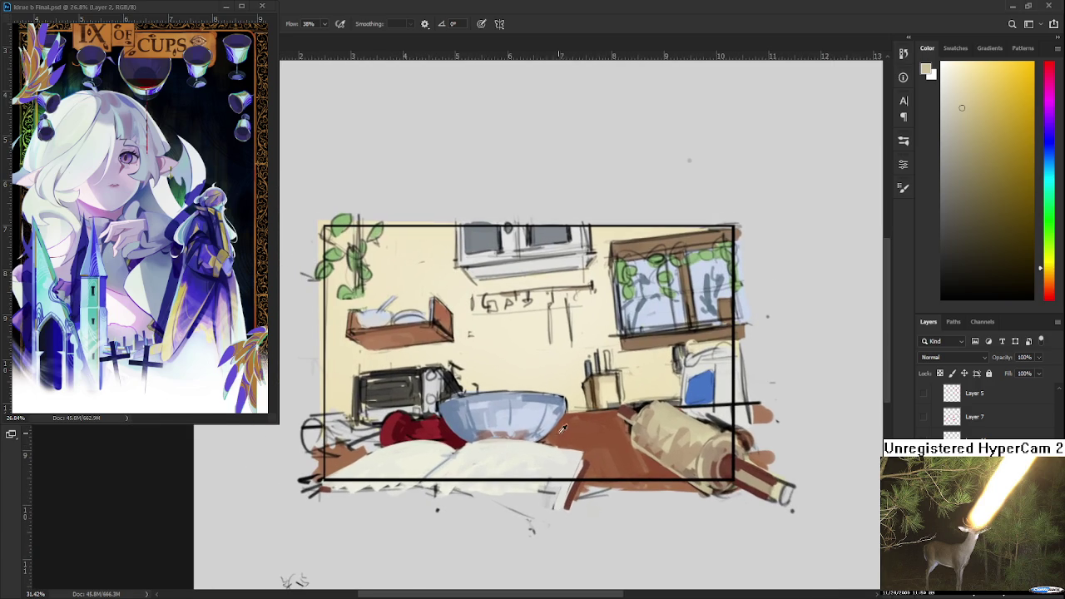
left_click(570, 428, "alt")
left_click(550, 454, "alt")
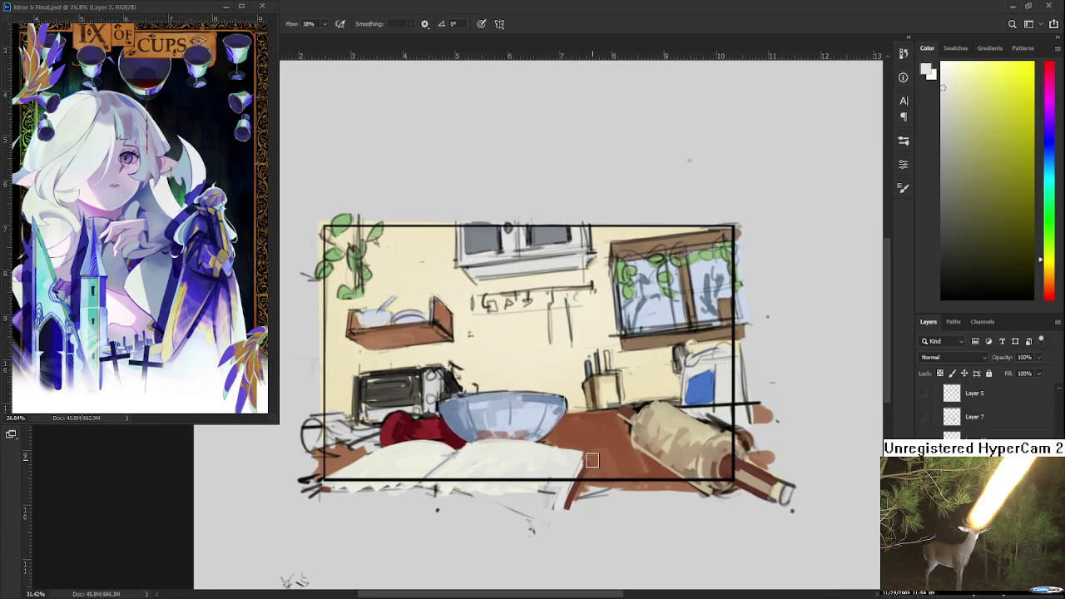
left_click(604, 466, "alt")
left_click(600, 457, "alt")
scroll(603, 454, "up", 1)
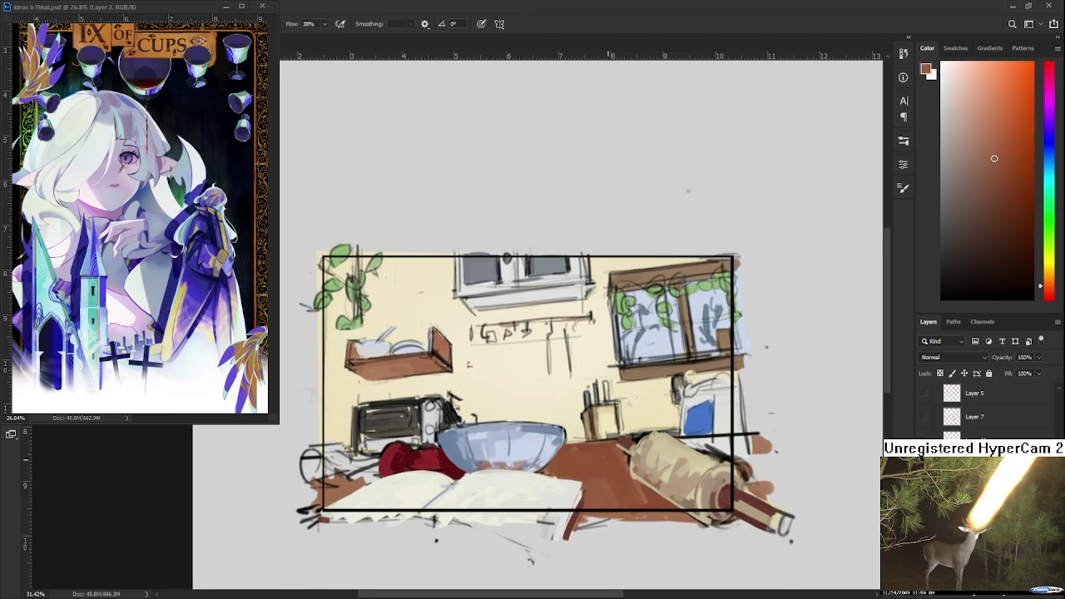
scroll(607, 459, "down", 1, "alt")
scroll(608, 460, "up", 1, "alt")
scroll(499, 483, "left", 2)
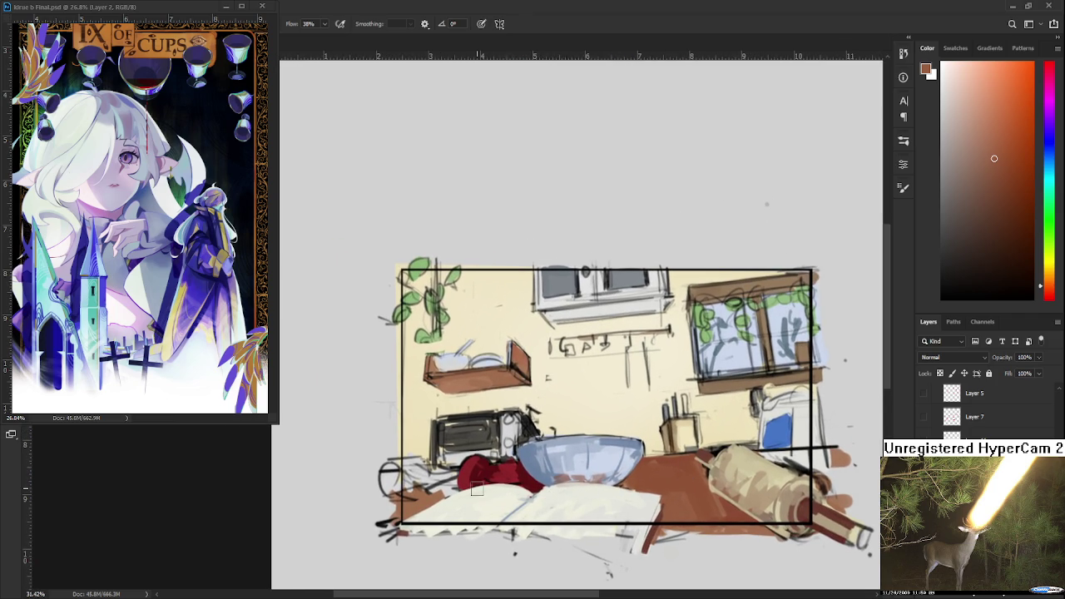
Dab light grey paint left of the red cloth.
left_click(420, 466, "alt")
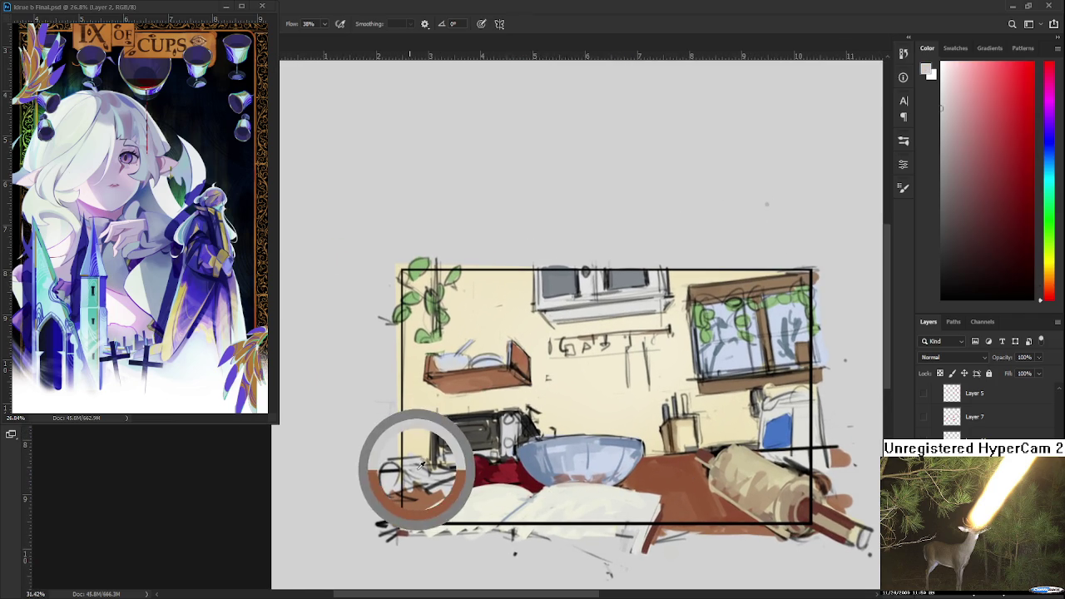
mouse_move(420, 466)
left_mouse_down()
mouse_move(412, 495)
mouse_move(445, 483)
mouse_move(416, 500)
mouse_move(425, 466)
left_mouse_up()
left_click(423, 480, "alt")
left_click(425, 482, "alt")
left_click(409, 490, "alt")
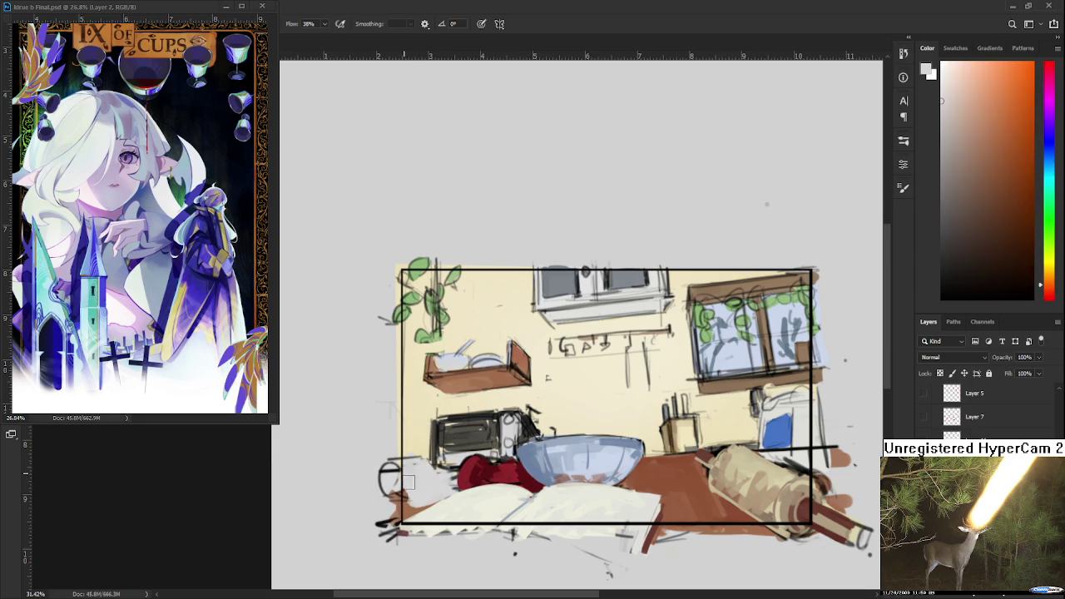
left_click(420, 473, "alt")
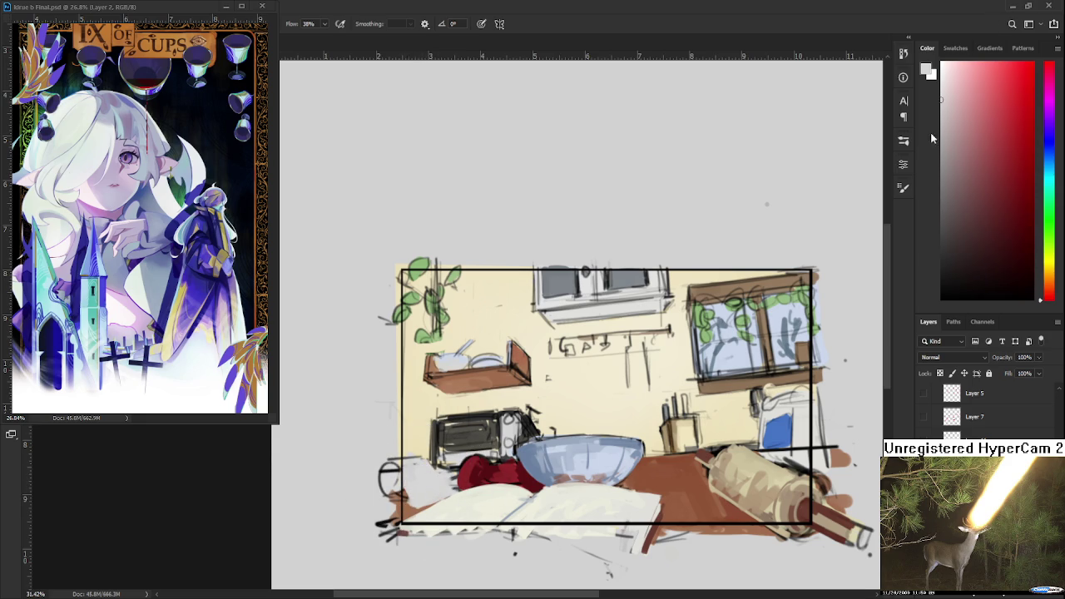
Add lighter pinkish and white strokes left of the red cloth.
left_click_drag(950, 99, 946, 75)
left_click_drag(423, 480, 416, 503)
key("x")
left_click_drag(411, 477, 415, 492)
Sample light beige, the microwave's dark grey and the cloth's near-white.
left_click(416, 476, "alt")
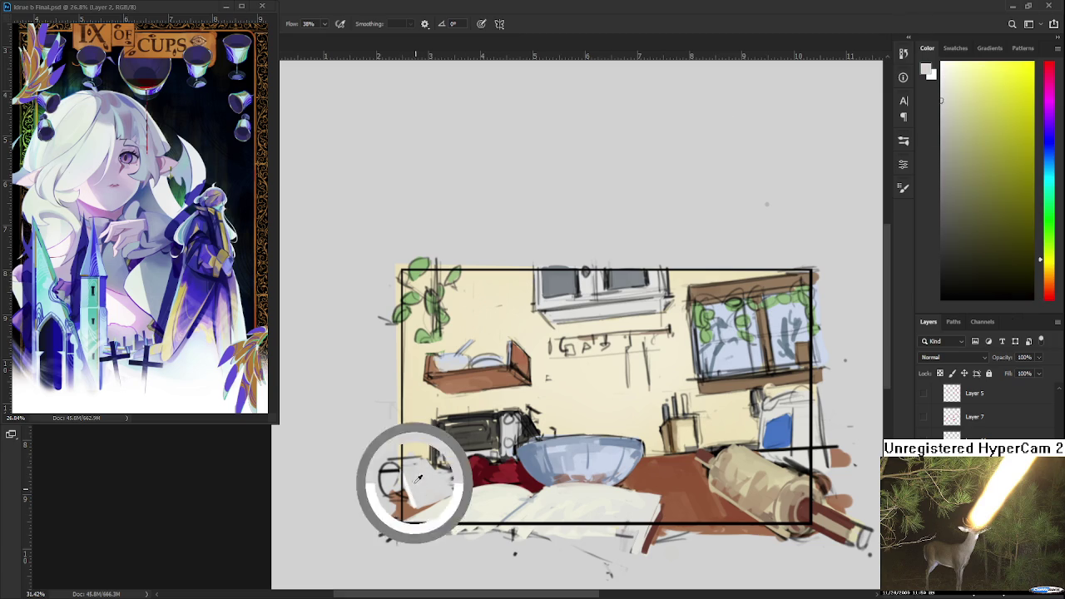
left_click(416, 503, "alt")
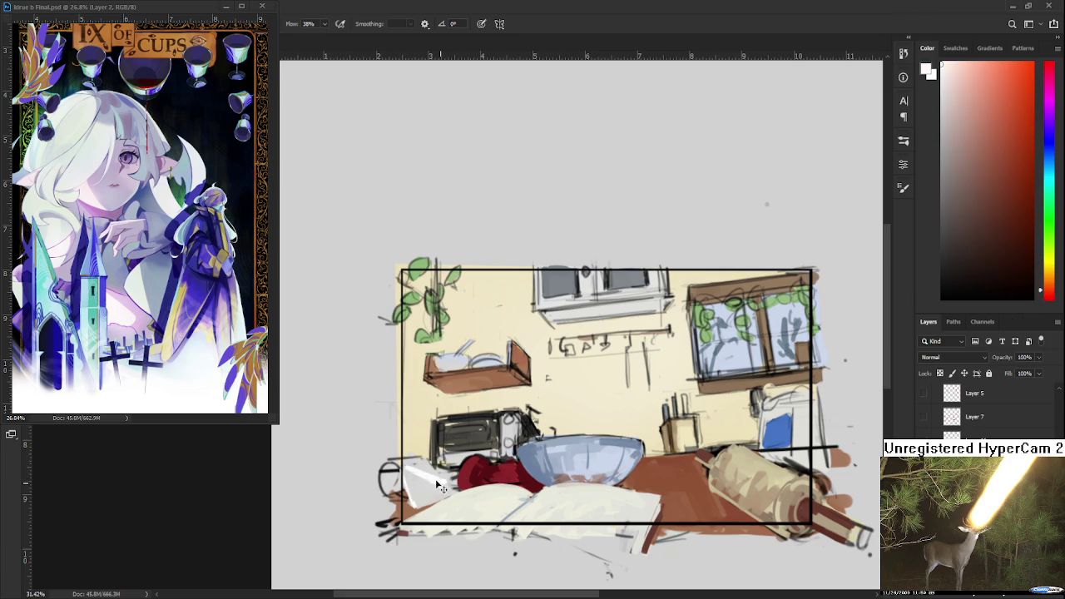
left_click(427, 477, "alt")
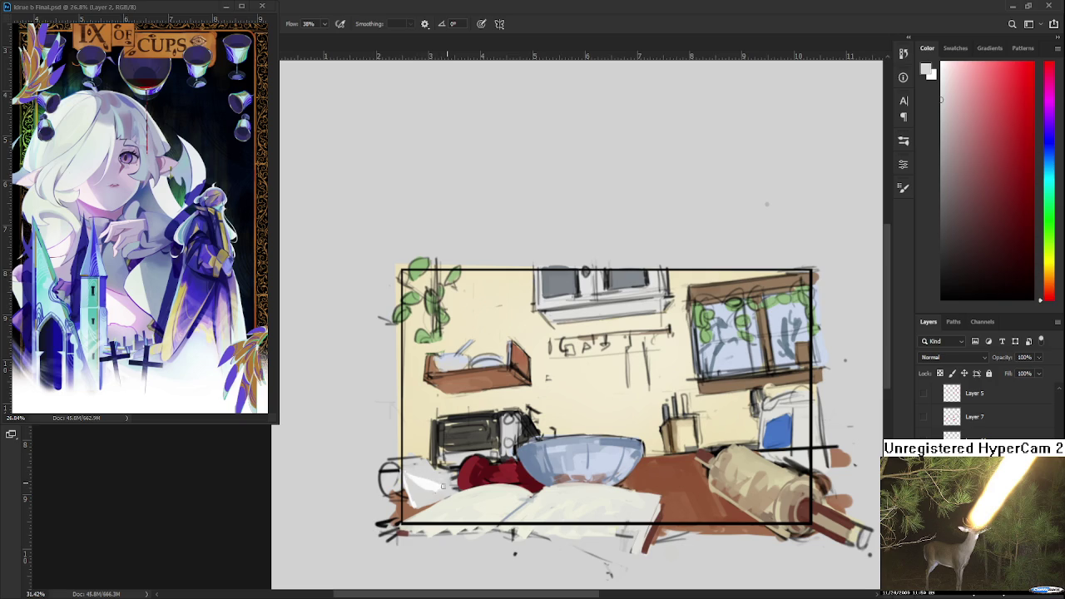
left_click(422, 485, "alt")
left_click(452, 450, "alt")
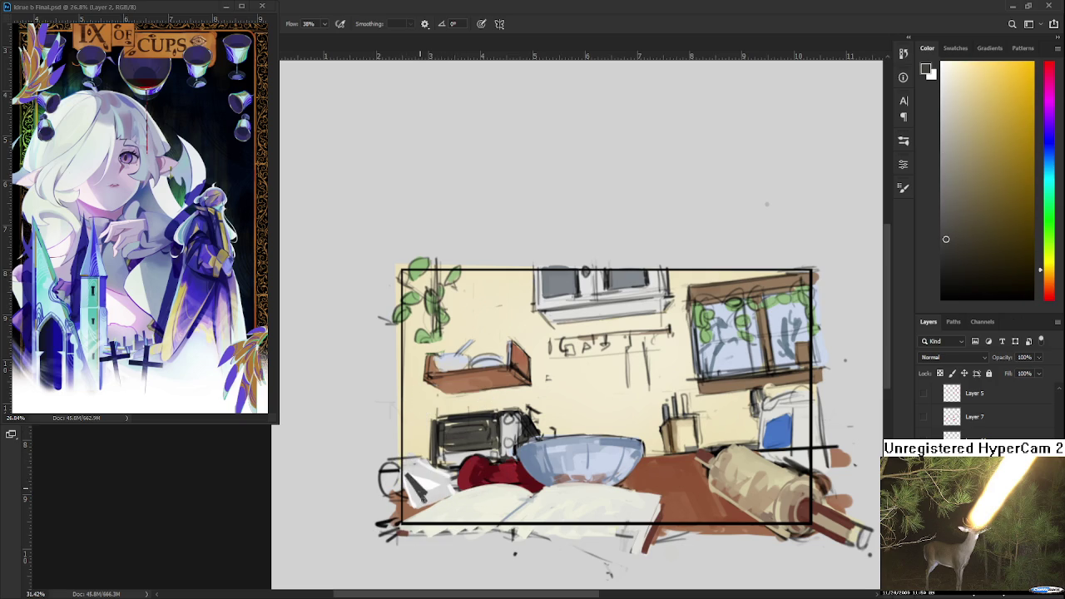
left_click(410, 482, "alt")
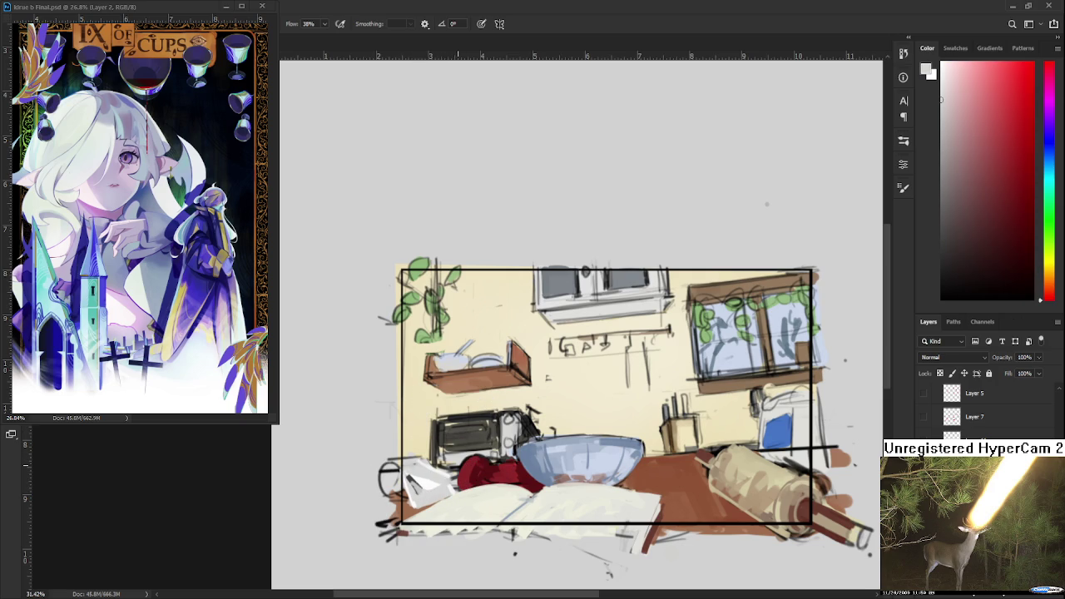
Mix a lavender-grey shadow colour and compare it with the cloth's near-white.
left_click(1049, 141)
left_click_drag(953, 109, 956, 135)
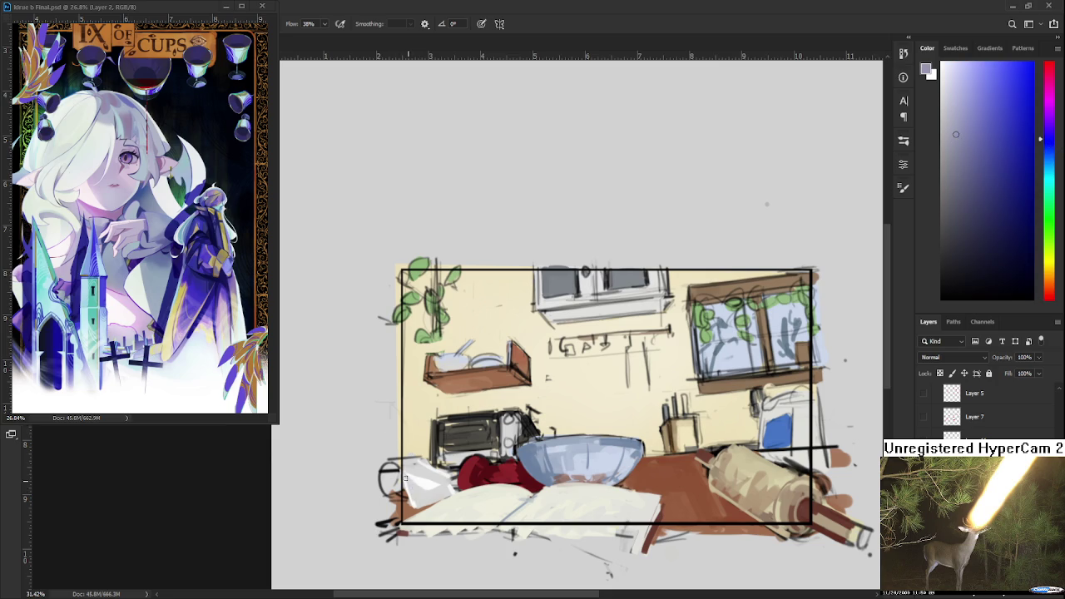
left_click(433, 494, "alt")
left_click(431, 495, "alt")
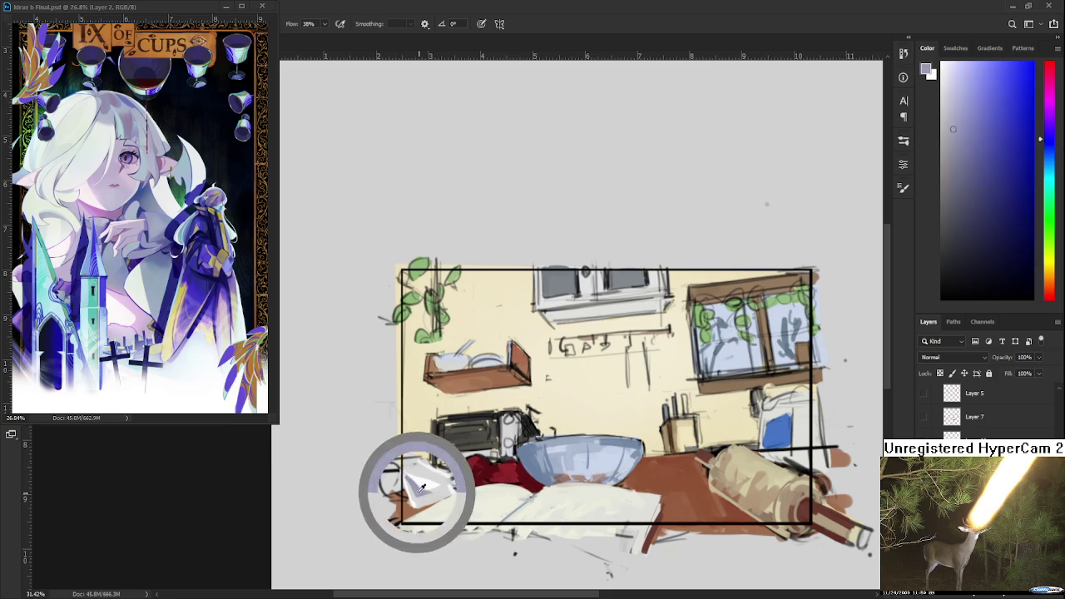
left_click(426, 495, "alt")
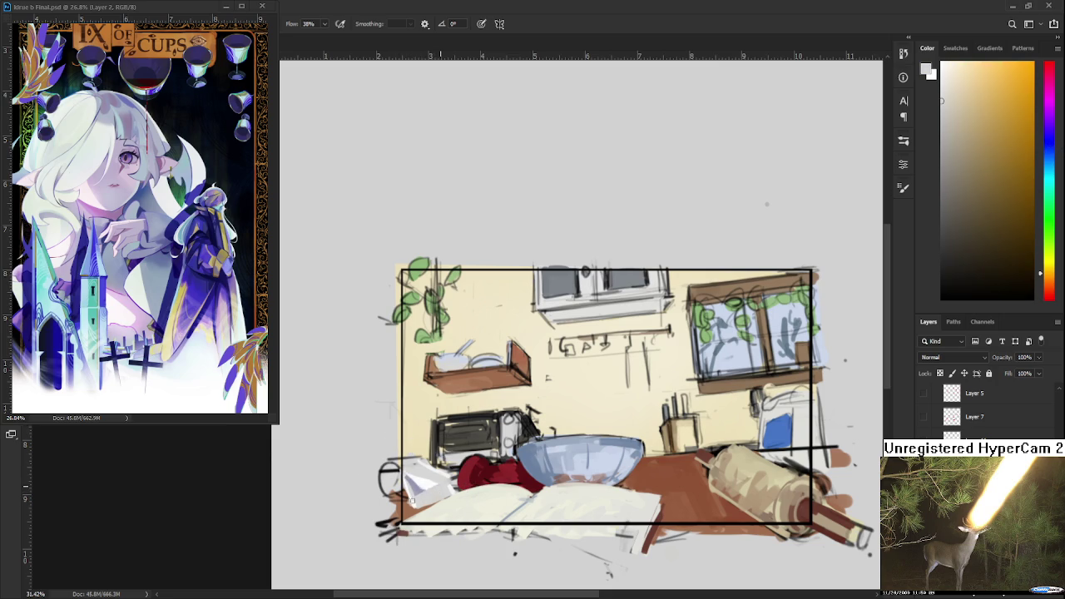
left_click(413, 496, "alt")
left_click(427, 494, "alt")
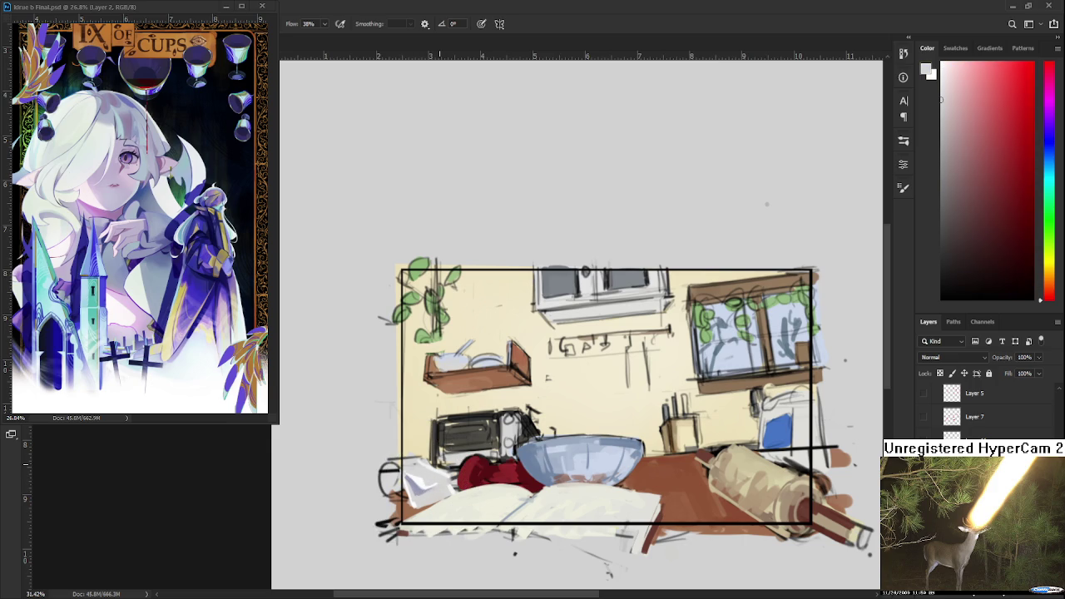
scroll(536, 525, "down", 2)
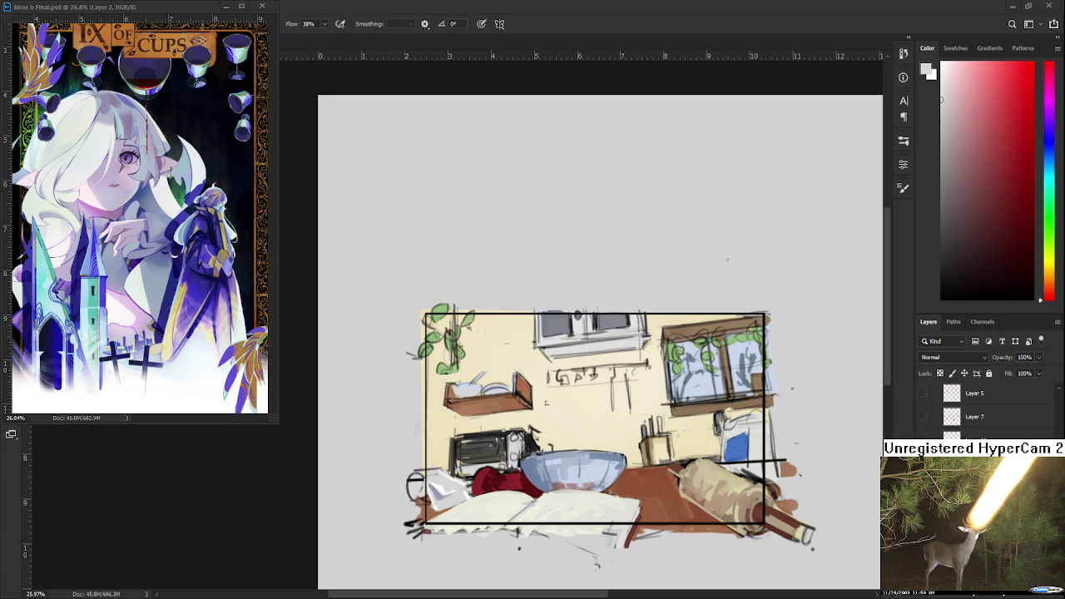
Shade the white cloth with bluish-grey strokes.
scroll(432, 442, "up", 2)
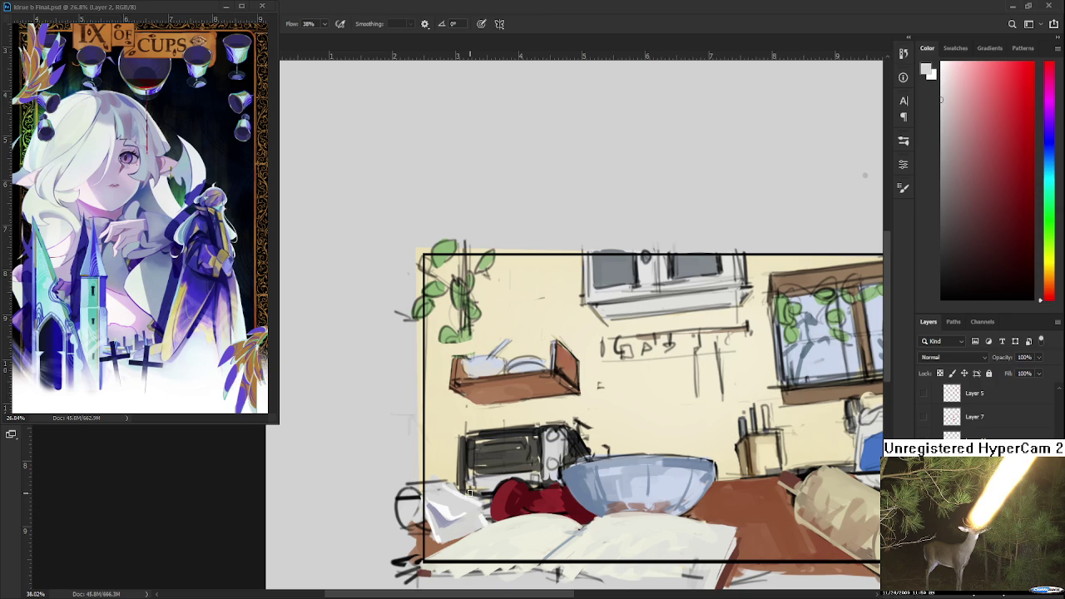
left_click(439, 495, "alt")
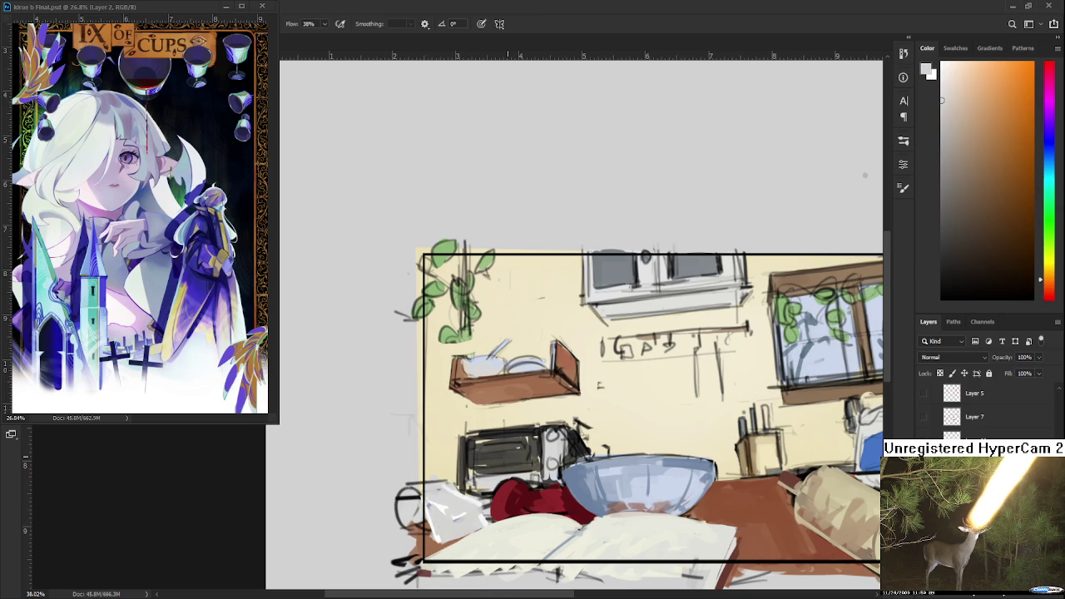
left_click_drag(951, 132, 953, 143)
left_click(1050, 142)
left_click(944, 170)
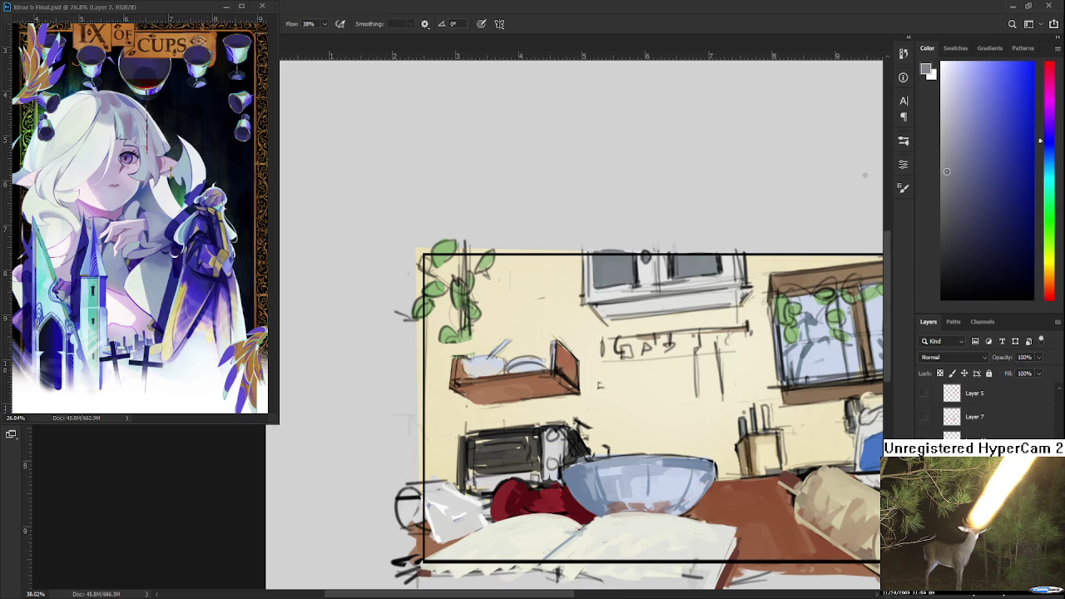
mouse_move(431, 504)
left_mouse_down()
mouse_move(429, 512)
mouse_move(455, 493)
mouse_move(470, 510)
mouse_move(445, 500)
left_mouse_up()
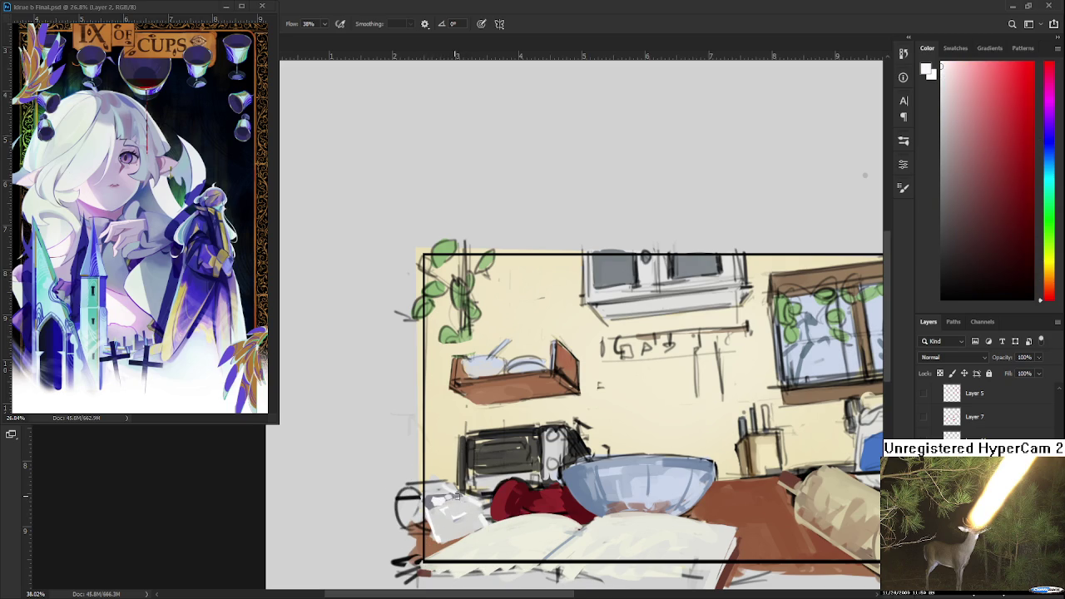
Sample greys and warm near-whites from the cloth and paint light grey strokes on the paper.
left_click(461, 510, "alt")
left_click(462, 502, "alt")
left_click(448, 515, "alt")
left_click(434, 499, "alt")
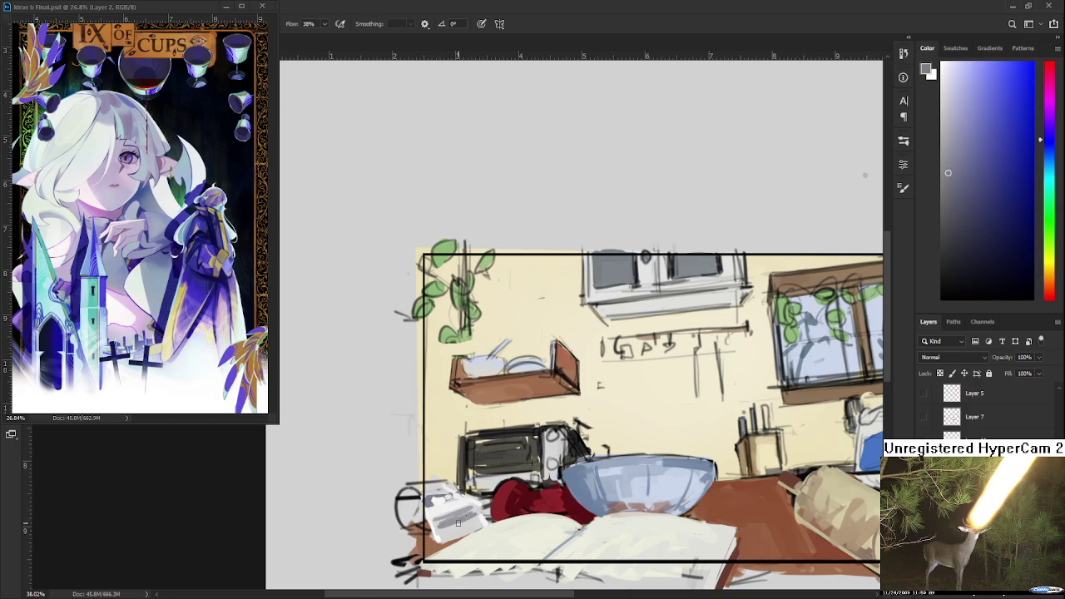
left_click(453, 526, "alt")
left_click(454, 520, "alt")
left_click(449, 532, "alt")
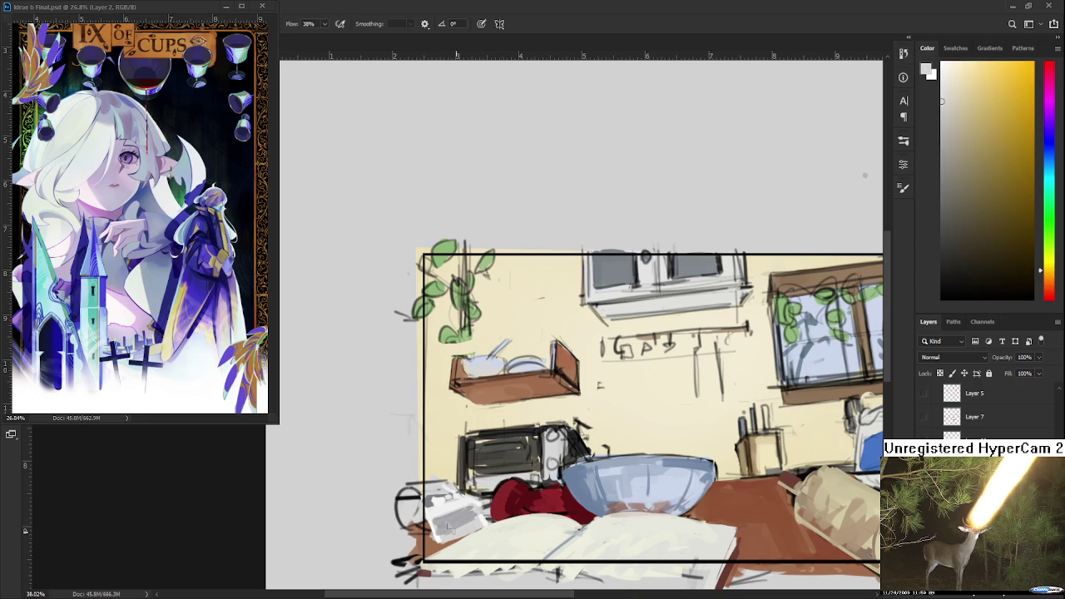
left_click(463, 513, "alt")
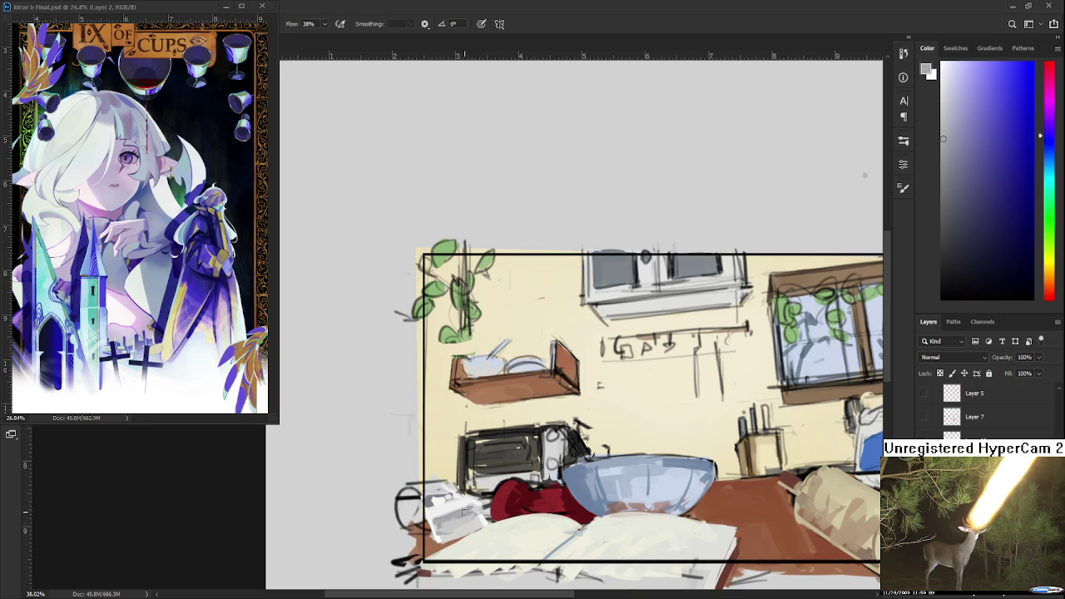
left_click(458, 503, "alt")
mouse_move(445, 526)
left_mouse_down()
mouse_move(441, 541)
mouse_move(501, 506)
left_mouse_up()
Add a blue accent to the pile beside the cloth.
left_click(452, 504, "alt")
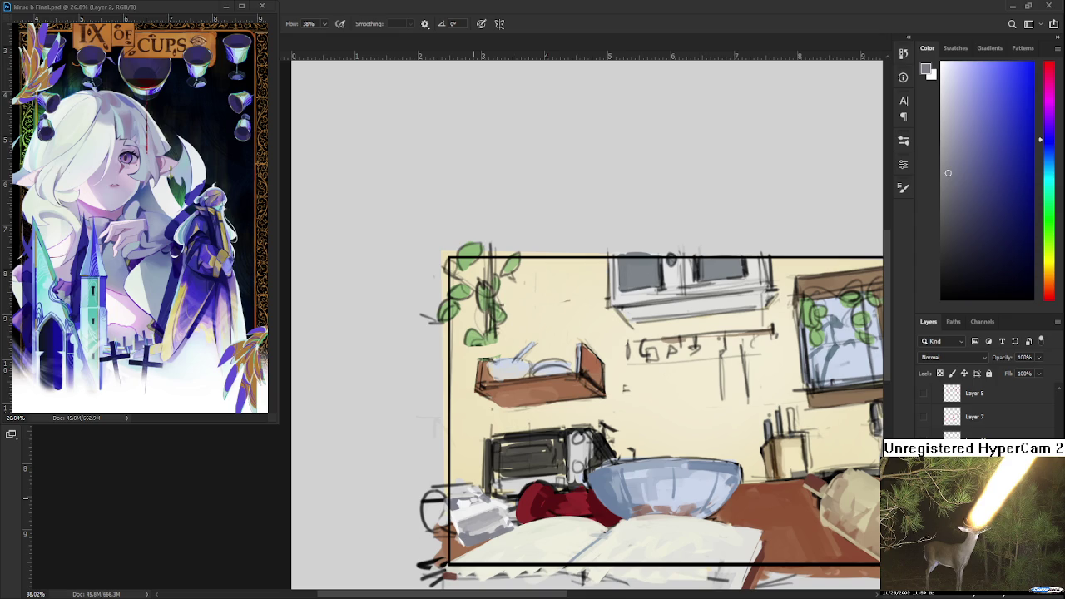
left_click_drag(547, 530, 490, 523)
left_click(847, 450, "alt")
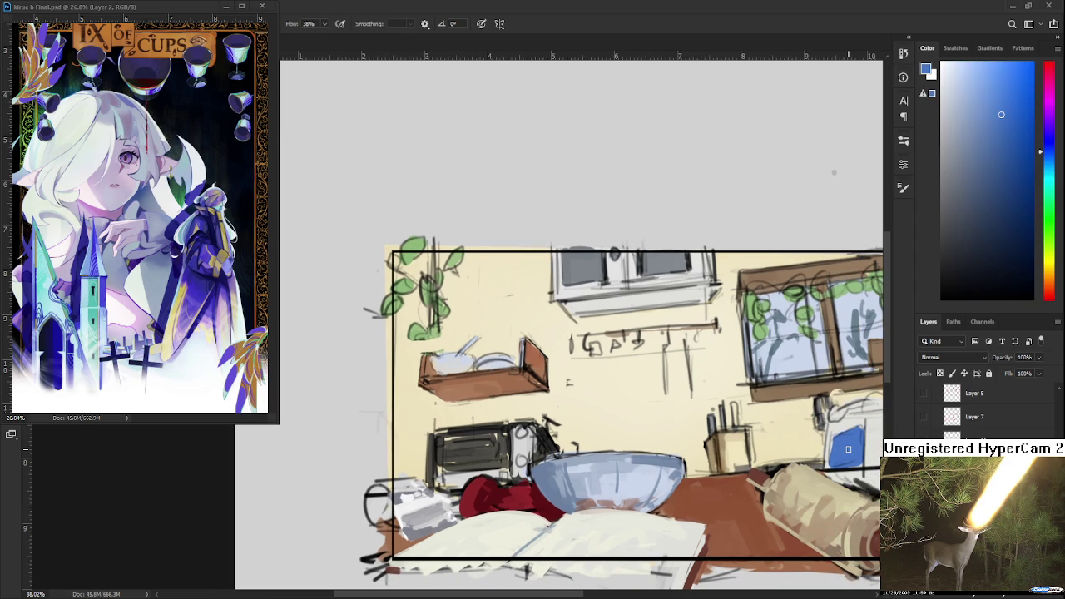
left_click_drag(459, 435, 513, 428)
mouse_move(446, 486)
left_mouse_down()
mouse_move(481, 474)
mouse_move(420, 489)
mouse_move(480, 475)
left_mouse_up()
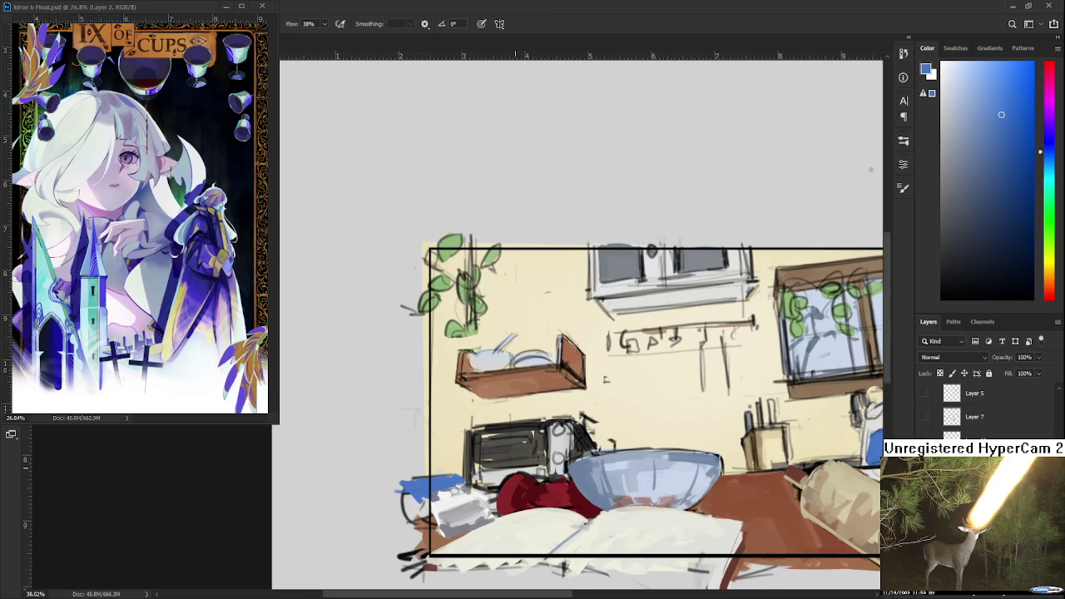
Paint light cream strokes over the foreground papers.
left_click_drag(499, 486, 471, 423)
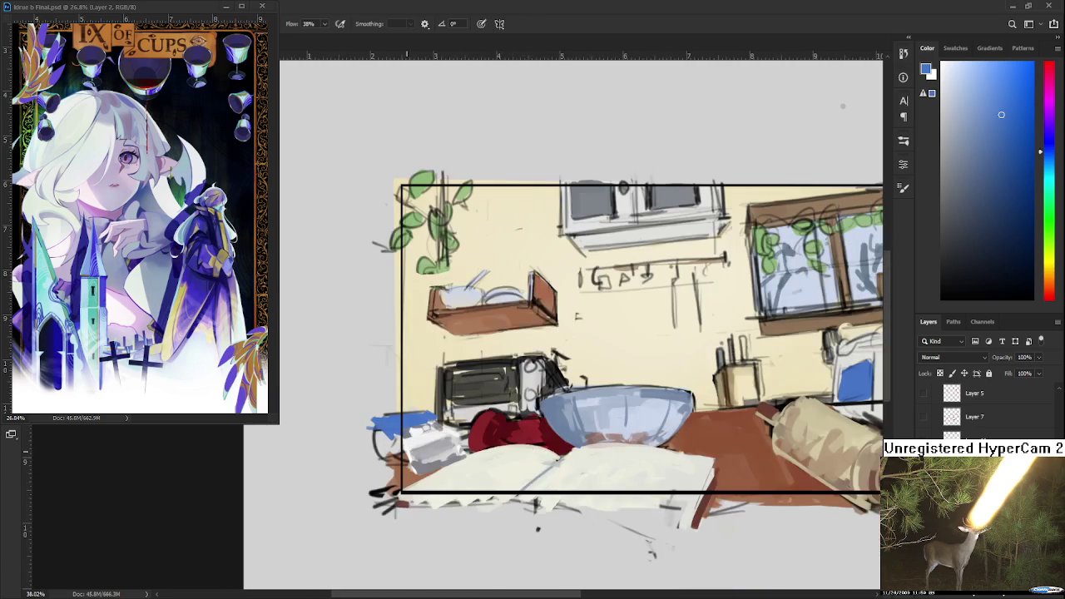
left_click(416, 460, "alt")
left_click(412, 440, "alt")
left_click(420, 467, "alt")
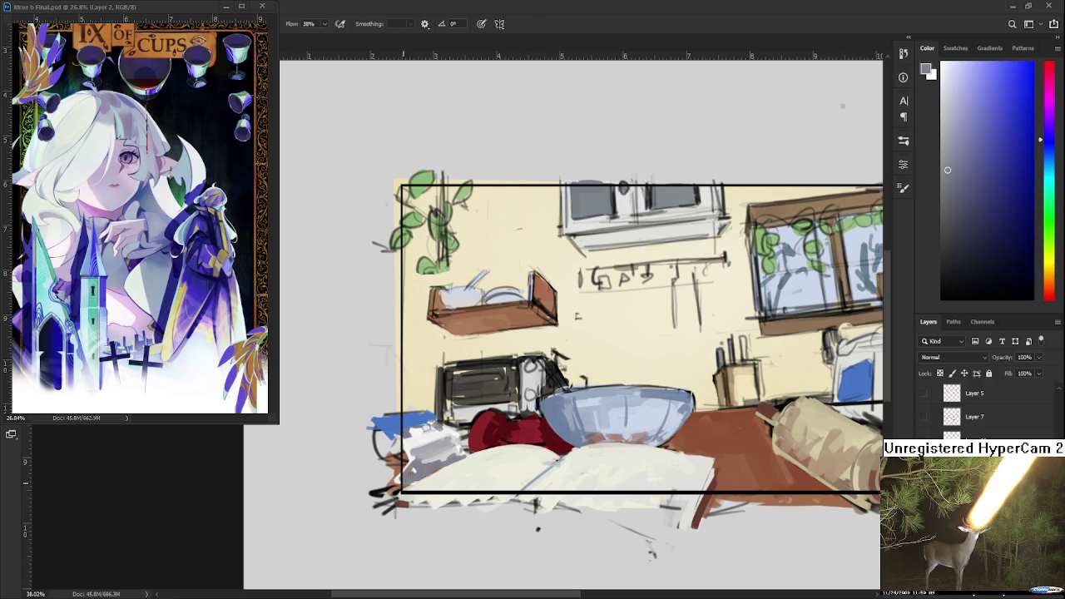
left_click(431, 449, "alt")
left_click_drag(406, 459, 421, 472)
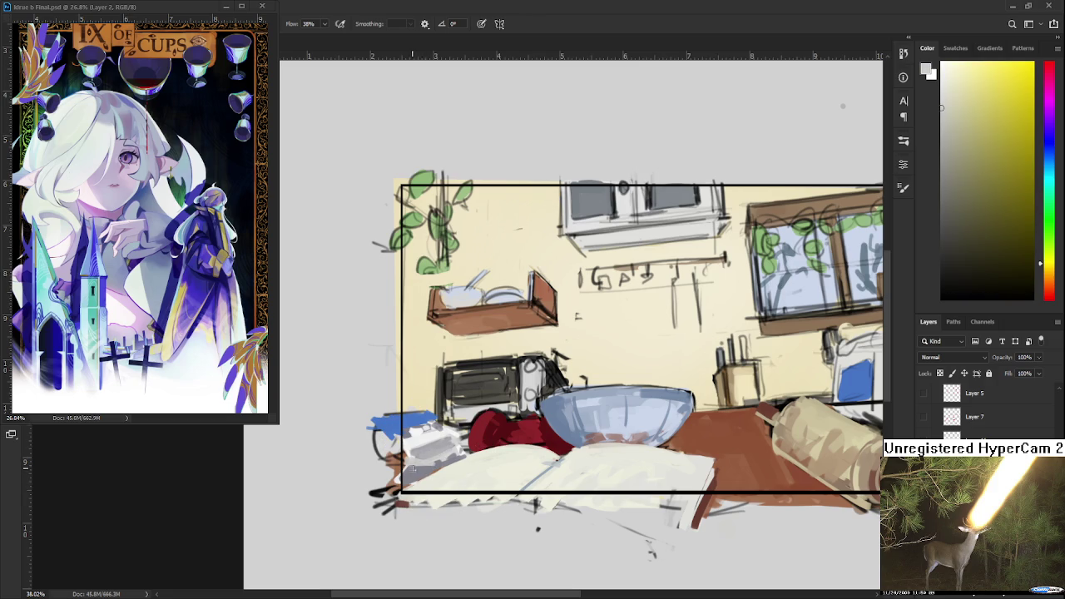
left_click(422, 470, "alt")
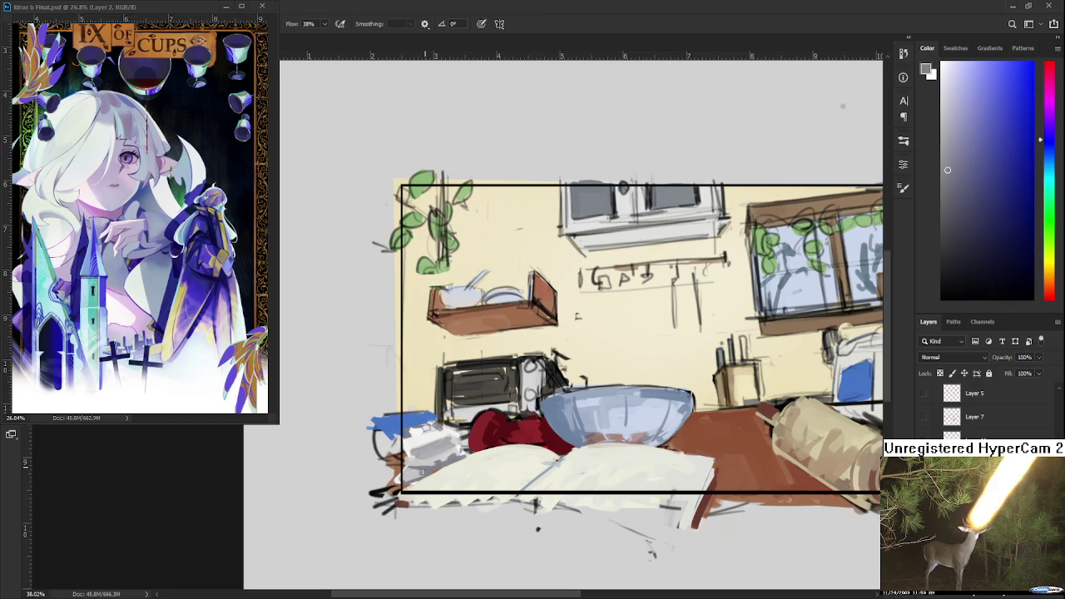
scroll(447, 452, "down", 1)
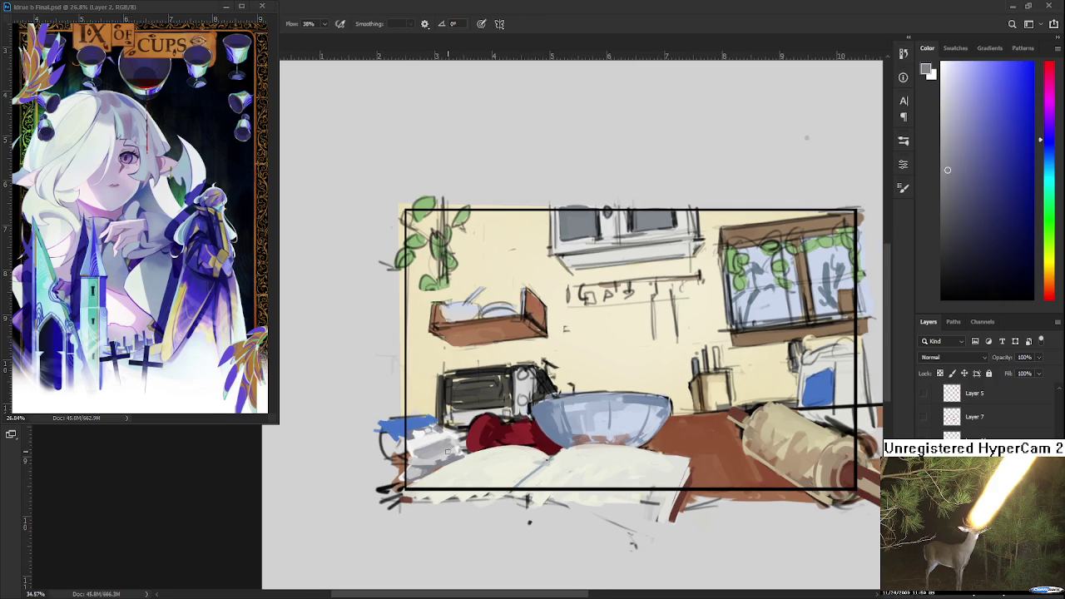
Sample the table's reddish-brown and darken it to a dark brown.
scroll(447, 452, "down", 1)
scroll(446, 452, "down", 3)
scroll(464, 482, "up", 5)
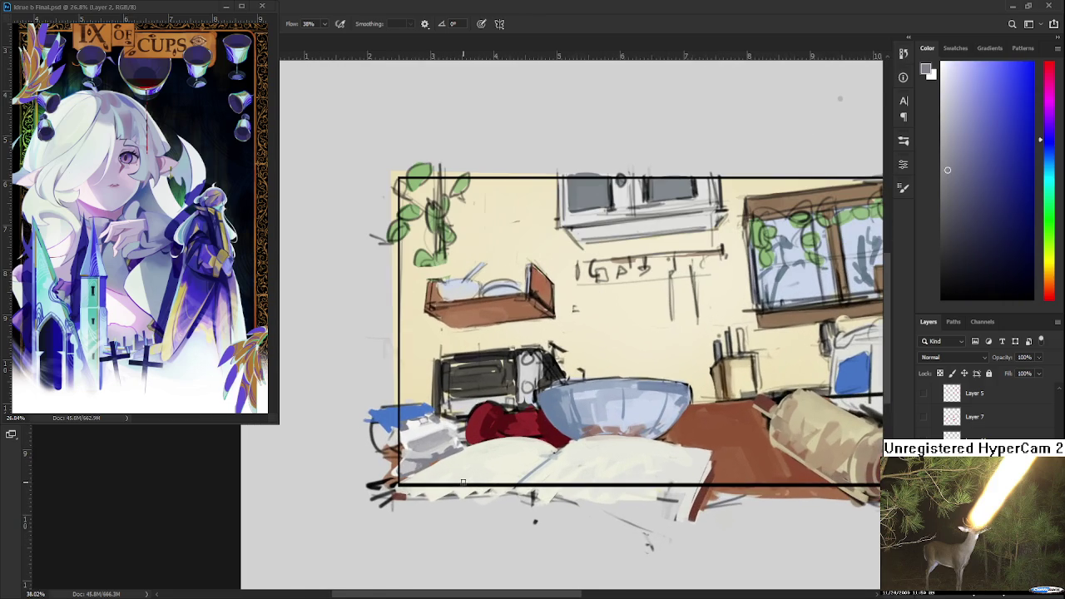
left_click_drag(464, 482, 503, 486)
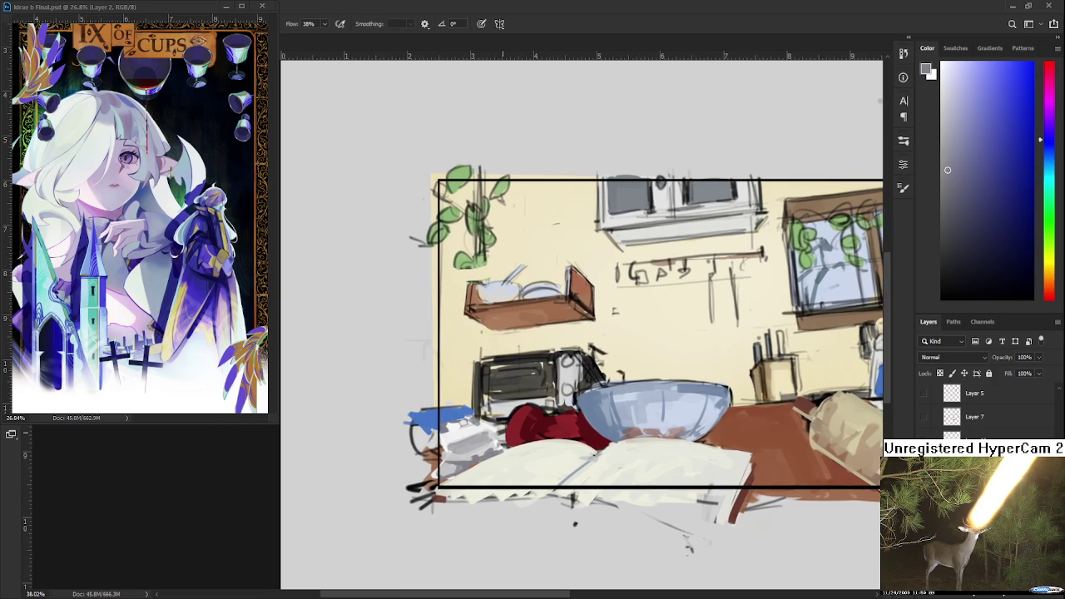
left_click(735, 440, "alt")
left_click(1010, 227)
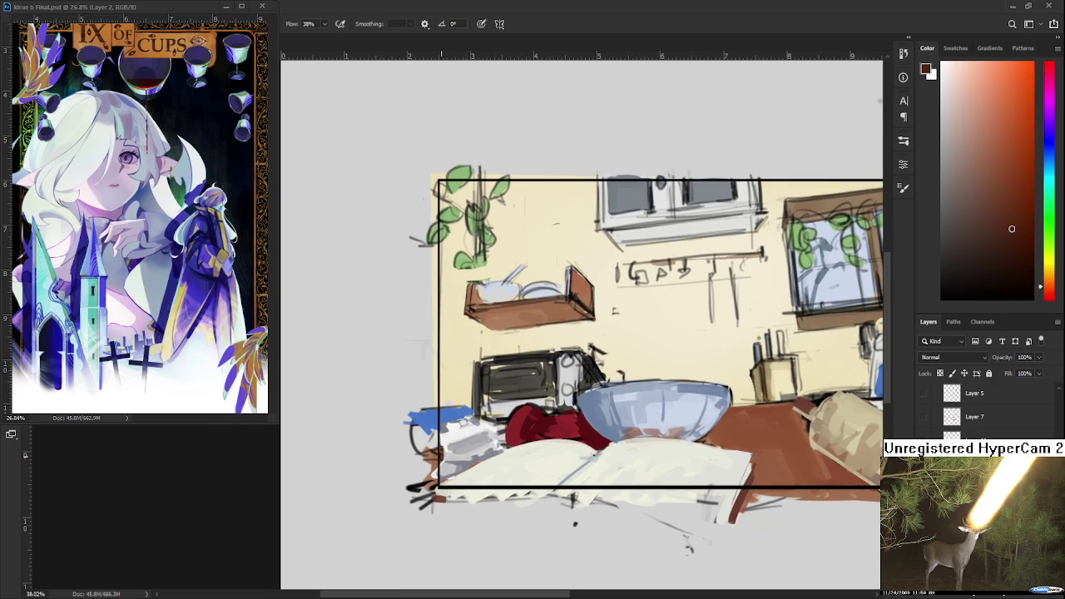
scroll(487, 450, "right", 2)
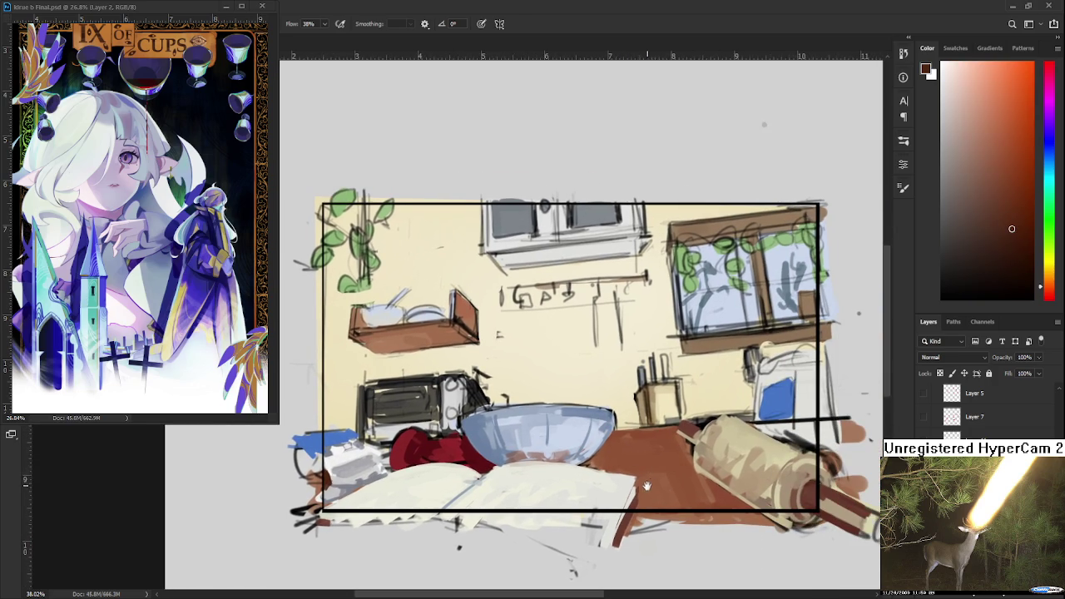
scroll(648, 488, "right", 2)
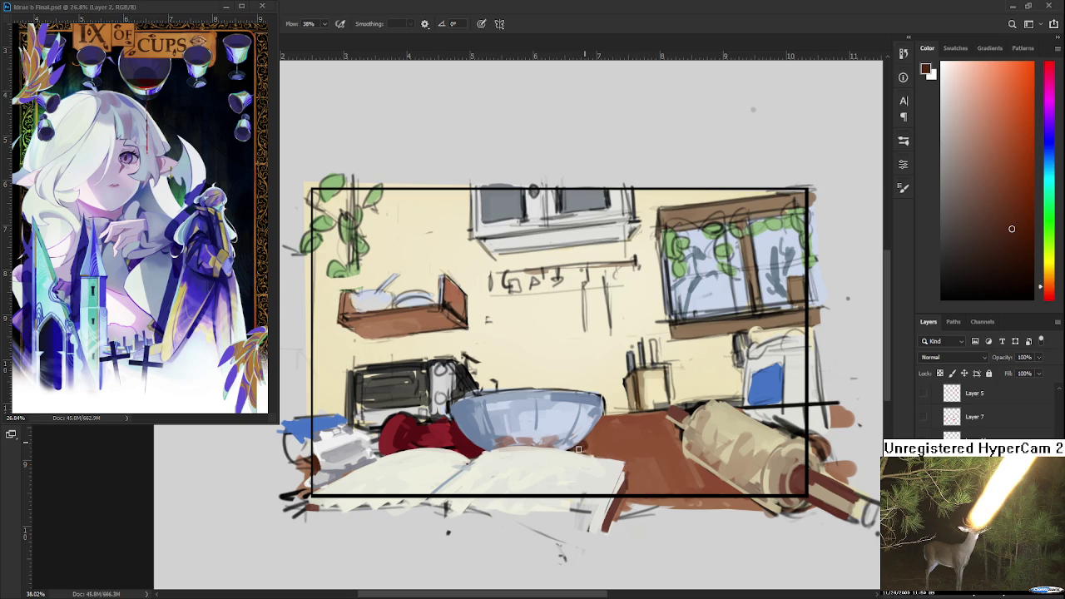
Paint a dark brown edge along the rolling pin in a rotated view.
key("r")
mouse_move(587, 446)
left_mouse_down()
mouse_move(455, 424)
mouse_move(436, 529)
left_mouse_up()
key("ctrl+z")
left_click_drag(453, 423, 440, 529)
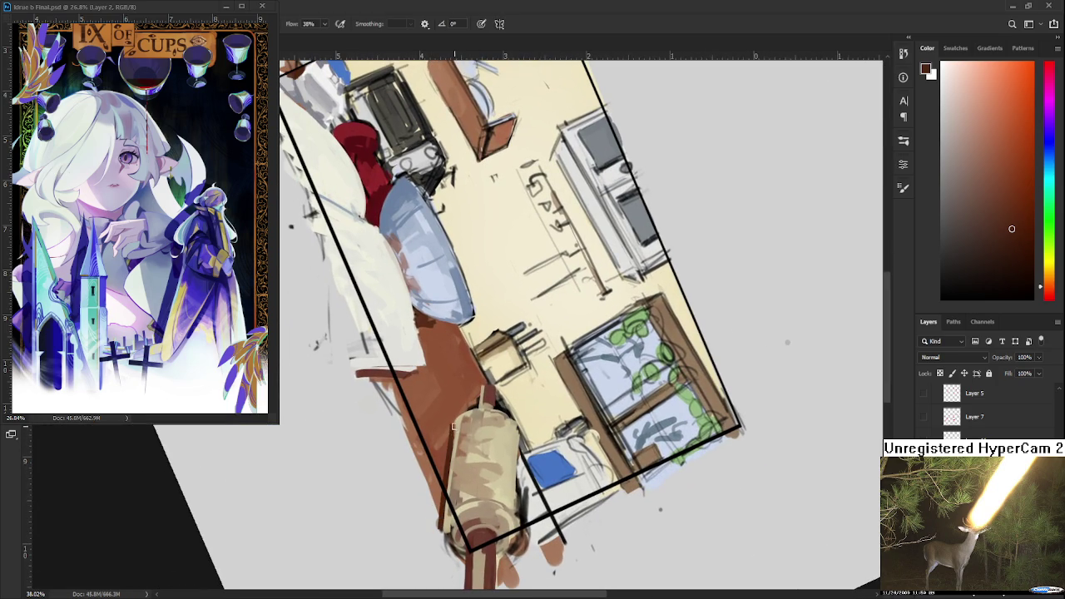
left_click_drag(450, 442, 586, 500)
left_click_drag(612, 421, 558, 416)
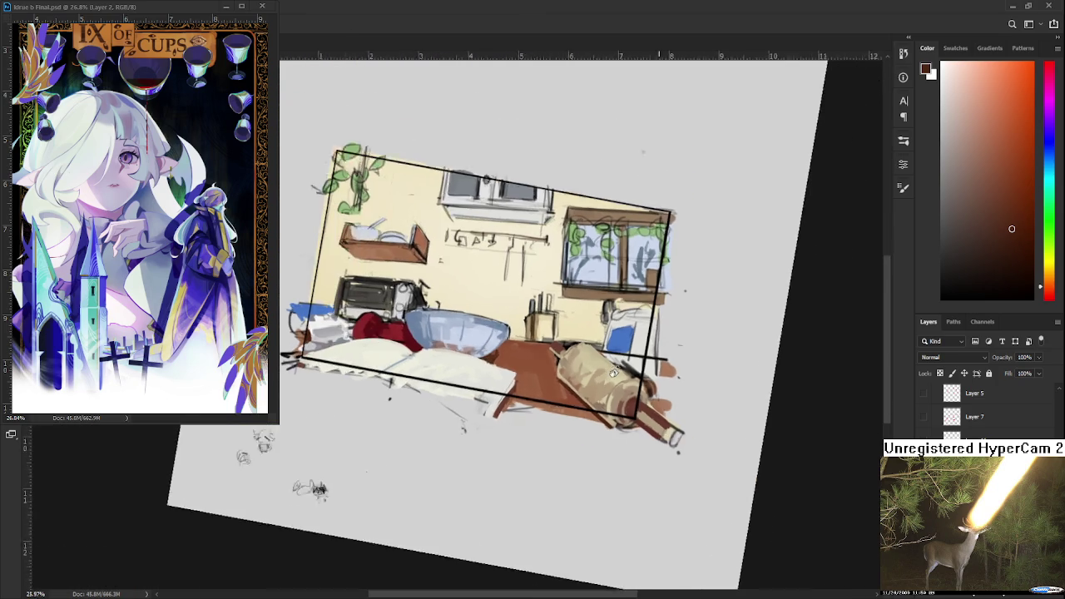
Cover the dark lines below the jar's blue patch with light yellow-white.
scroll(559, 416, "up", 2)
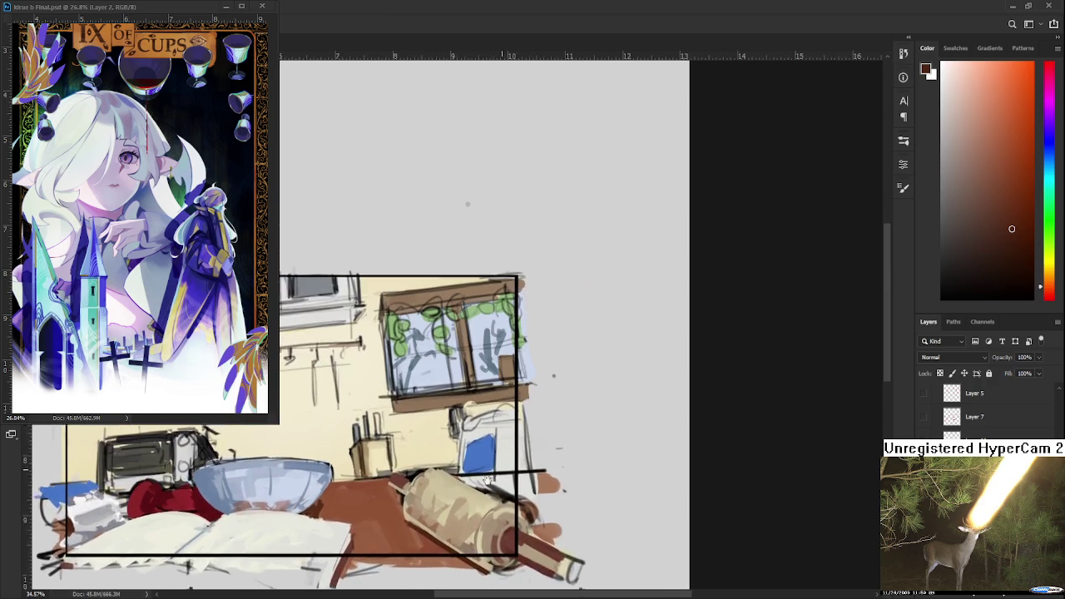
scroll(559, 416, "up", 2)
left_click_drag(482, 496, 471, 482)
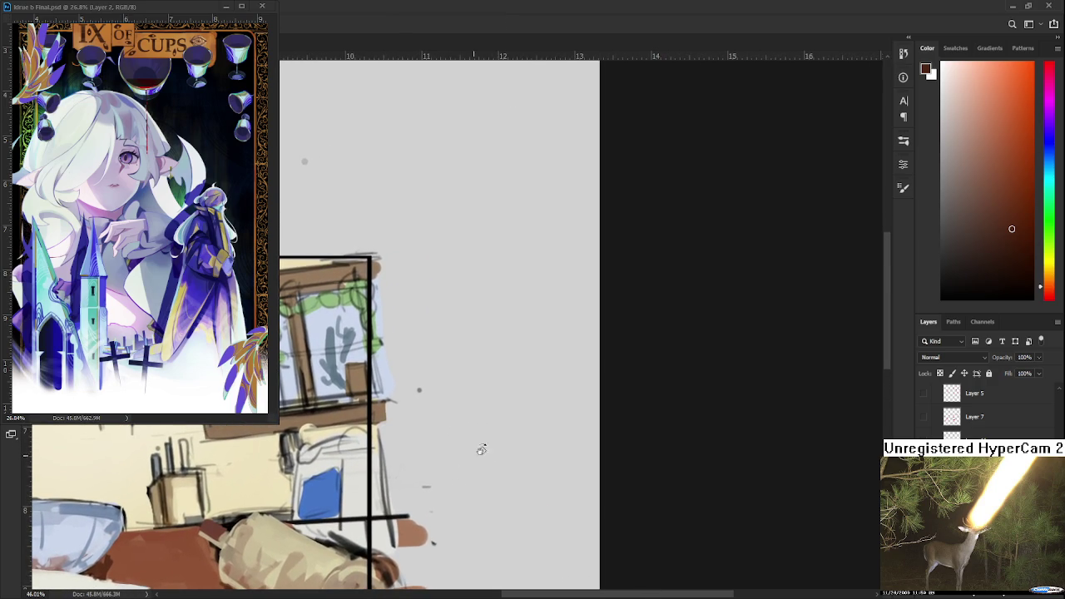
left_click(350, 498, "alt")
mouse_move(358, 504)
left_mouse_down()
mouse_move(416, 473)
mouse_move(416, 499)
mouse_move(433, 500)
mouse_move(431, 468)
left_mouse_up()
left_click(416, 469, "alt")
mouse_move(421, 426)
left_mouse_down()
mouse_move(414, 491)
mouse_move(379, 492)
mouse_move(446, 526)
left_mouse_up()
left_click(391, 492, "alt")
left_click(422, 504, "alt")
mouse_move(434, 483)
left_mouse_down()
mouse_move(447, 501)
mouse_move(498, 486)
left_mouse_up()
Reshape the blue label patch with blue and light cream touch-ups.
left_click(433, 462, "alt")
mouse_move(424, 446)
left_mouse_down()
mouse_move(426, 478)
mouse_move(460, 441)
mouse_move(422, 481)
left_mouse_up()
left_click(441, 428, "alt")
left_click(434, 450, "alt")
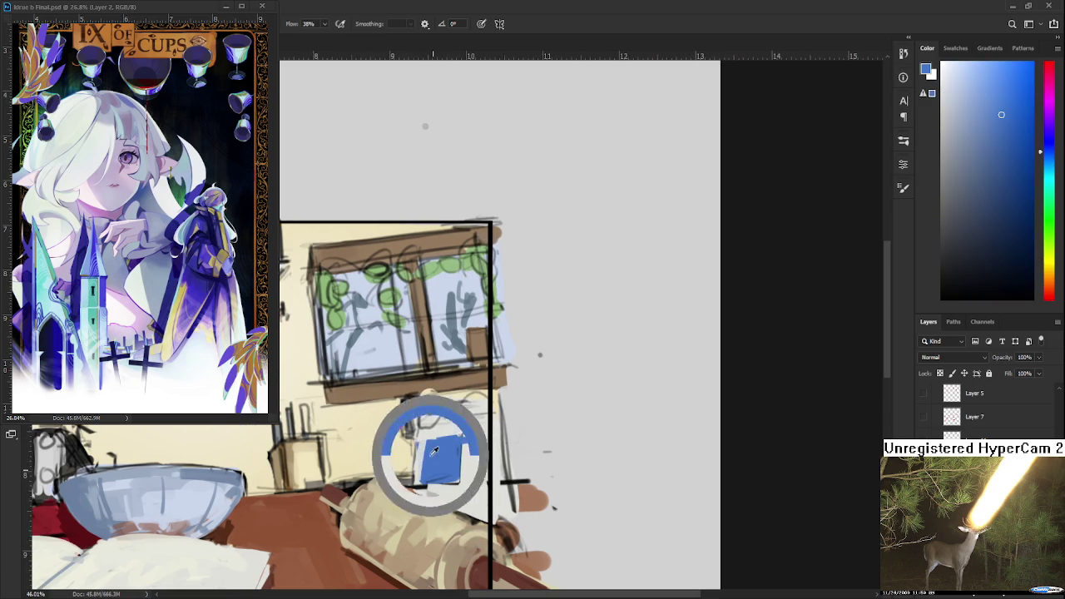
left_click(472, 466, "alt")
mouse_move(462, 436)
left_mouse_down()
mouse_move(459, 494)
mouse_move(429, 436)
mouse_move(483, 405)
mouse_move(466, 407)
left_mouse_up()
left_click(446, 465, "alt")
left_click(471, 435, "alt")
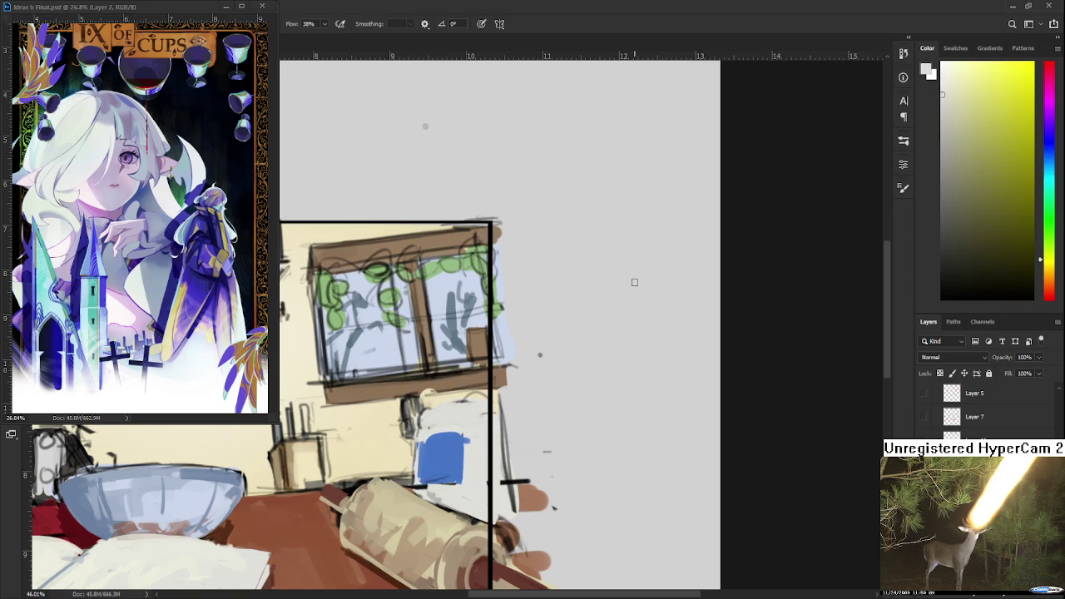
Mix a lighter blue and paint it along the top of the jar.
left_click(941, 165)
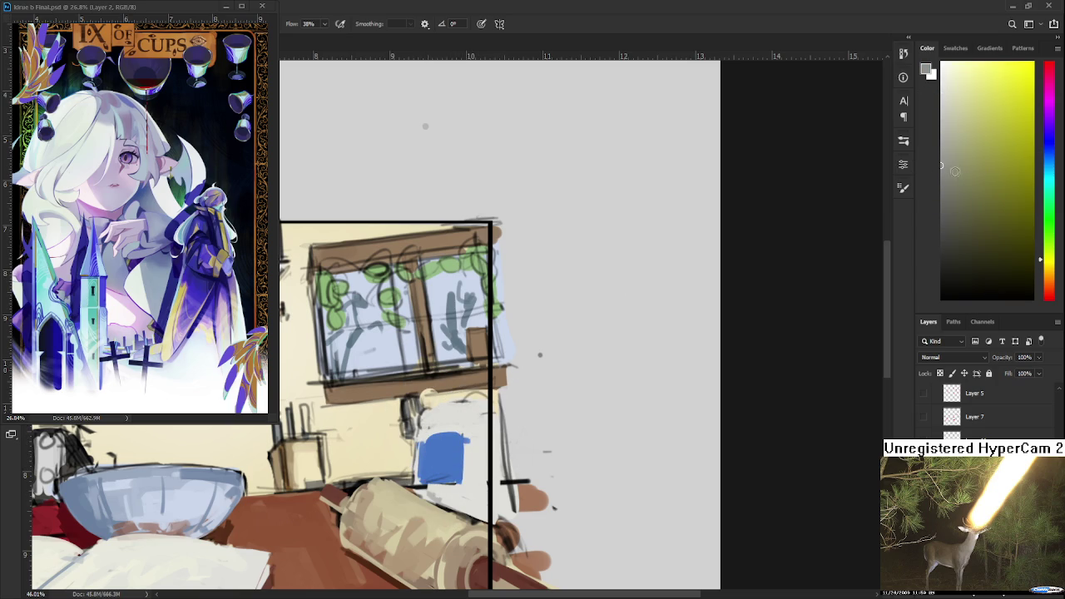
left_click(1041, 152)
left_click(960, 167)
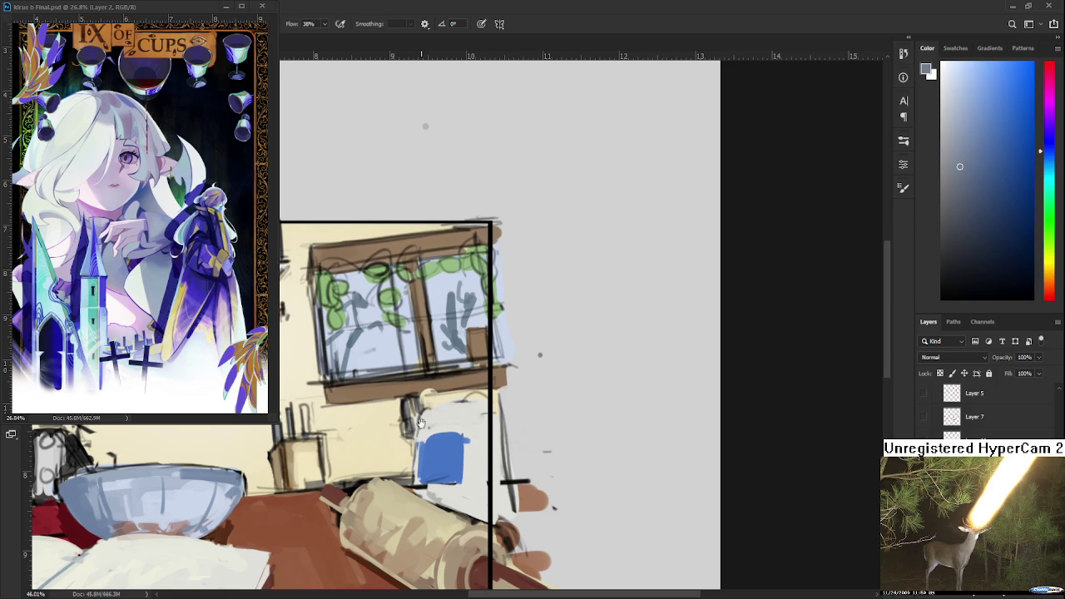
left_click_drag(426, 430, 418, 426)
left_click(432, 404, "alt")
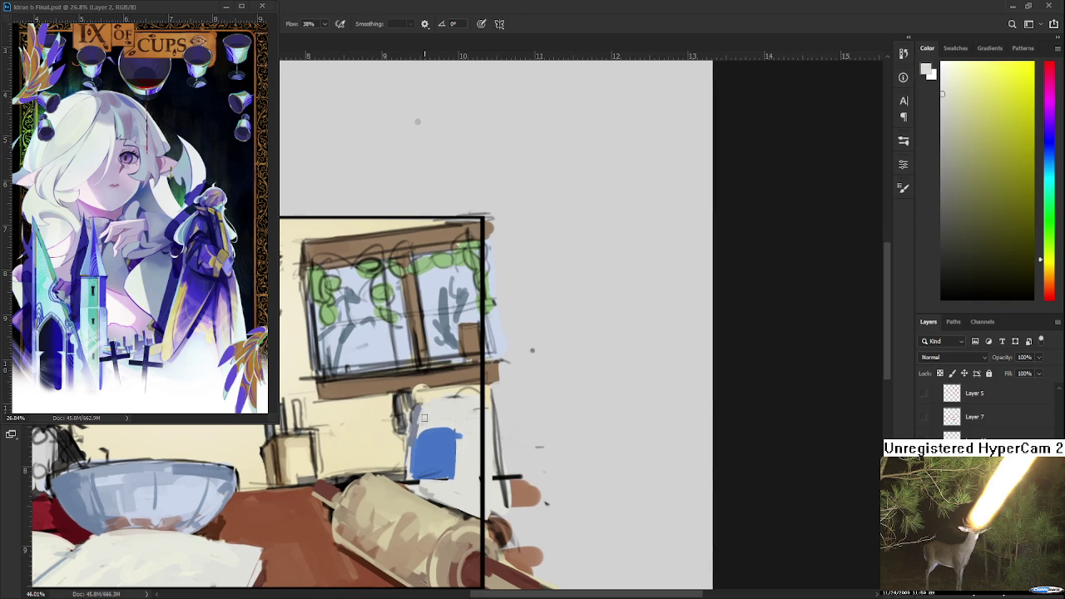
left_click(416, 424, "alt")
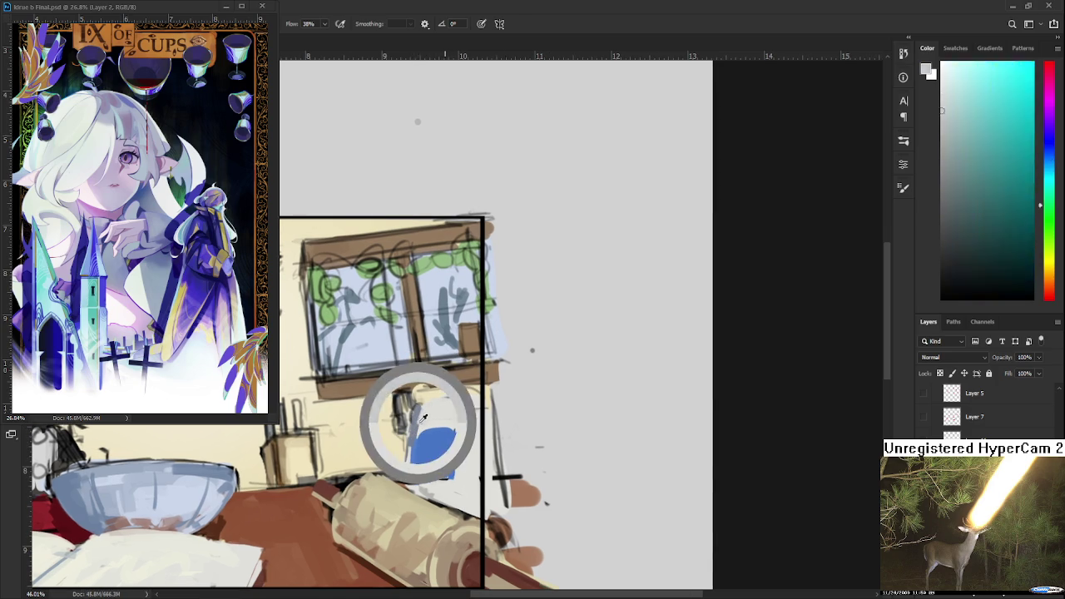
left_click(421, 427, "alt")
left_click_drag(416, 411, 471, 397)
Lighten the jar's right side with a sampled blue-white.
left_click(476, 402, "alt")
left_click(470, 397, "alt")
left_click(466, 454, "alt")
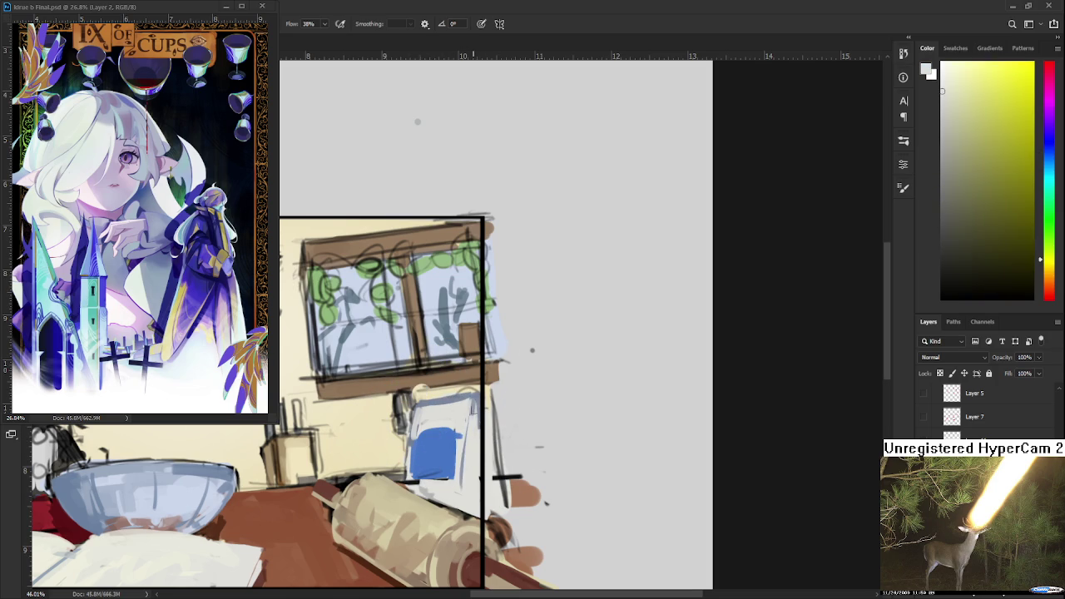
left_click(473, 398, "alt")
left_click(478, 440, "alt")
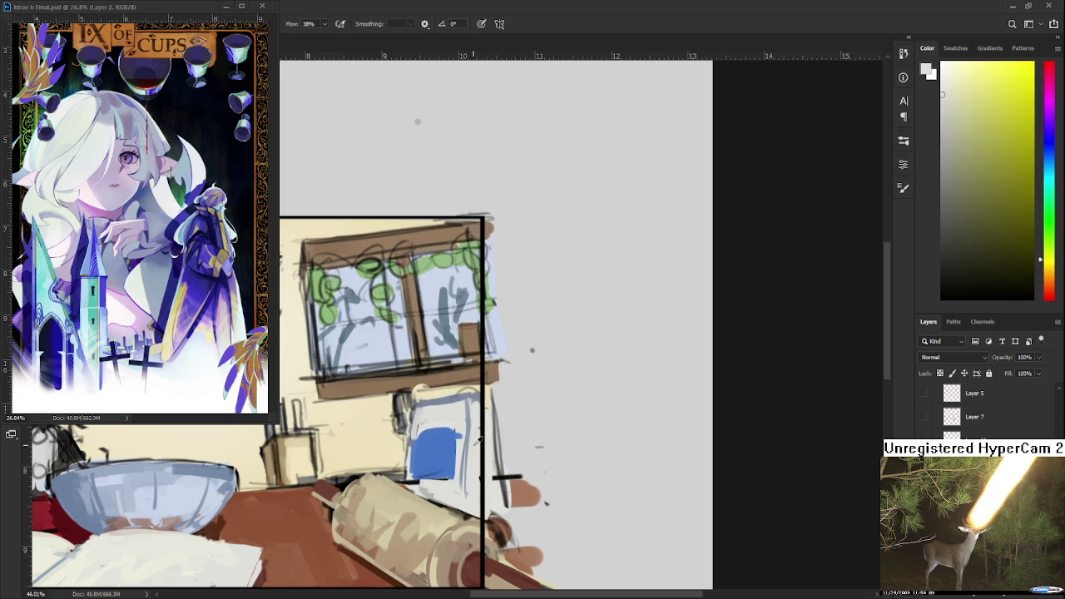
left_click(472, 396, "alt")
left_click(476, 450, "alt")
left_click(471, 408, "alt")
mouse_move(463, 452)
left_mouse_down()
mouse_move(463, 514)
mouse_move(477, 517)
left_mouse_up()
Add light yellow strokes along the jar's right side.
left_click(475, 404, "alt")
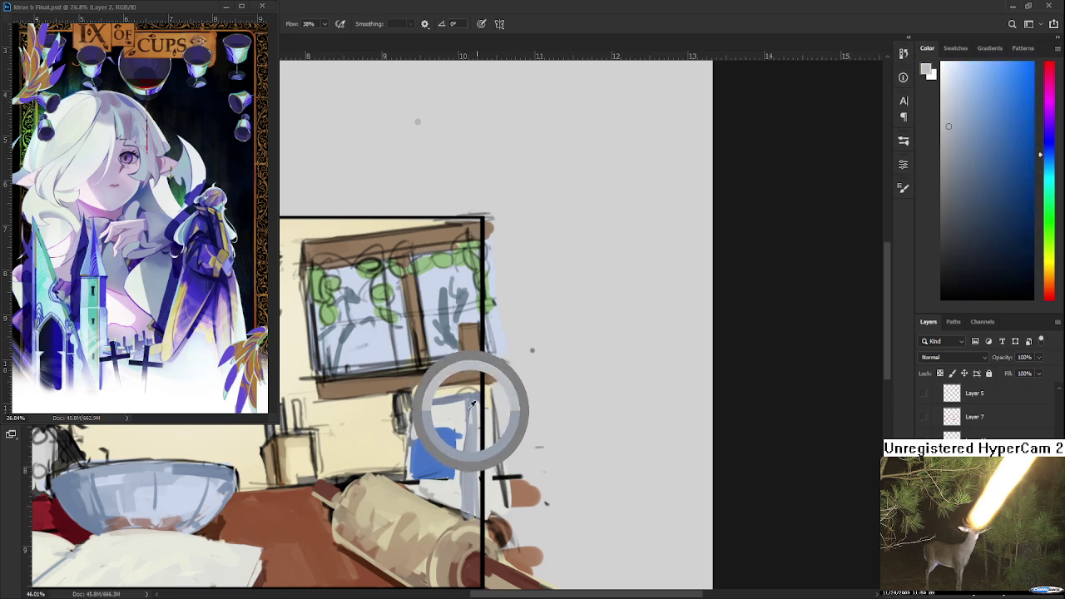
left_click(488, 444, "alt")
left_click(491, 456, "alt")
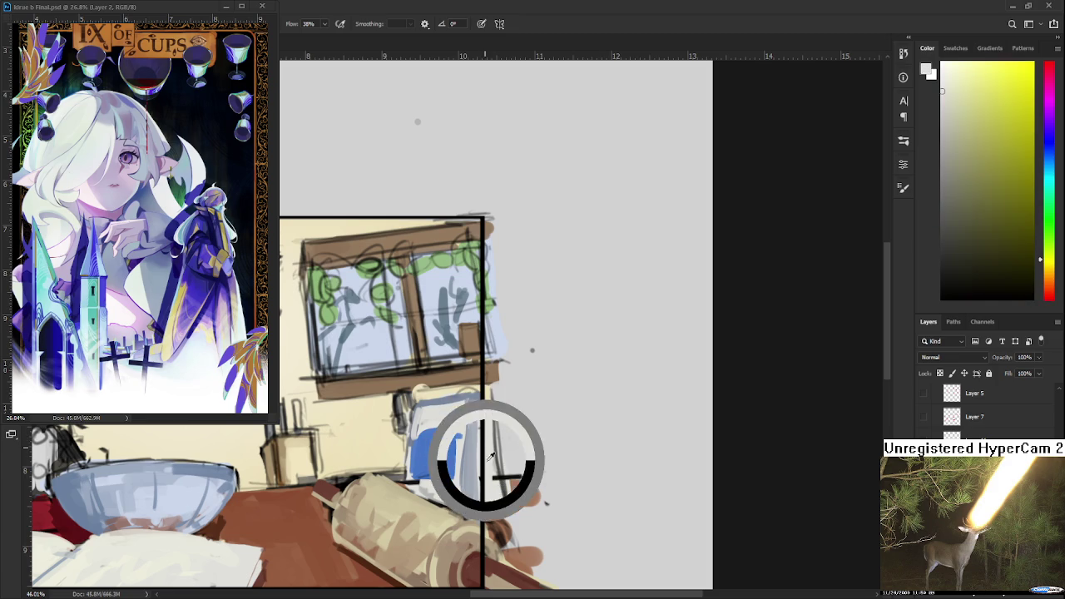
left_click_drag(476, 452, 477, 496)
Paint pale cream along the jar's left edge and over the label's top.
left_click(464, 429, "alt")
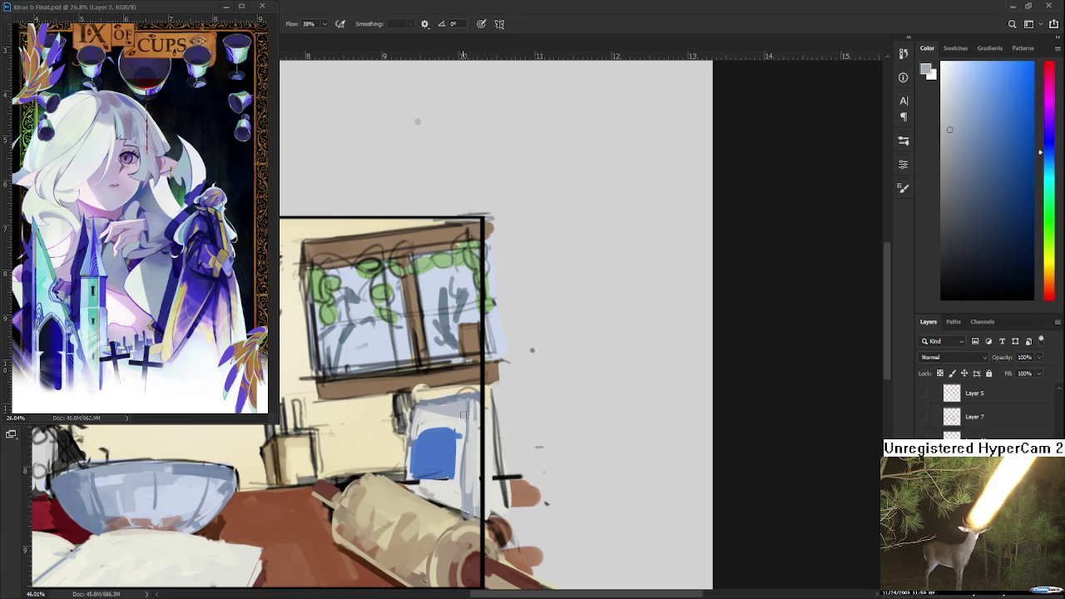
left_click(416, 484, "alt")
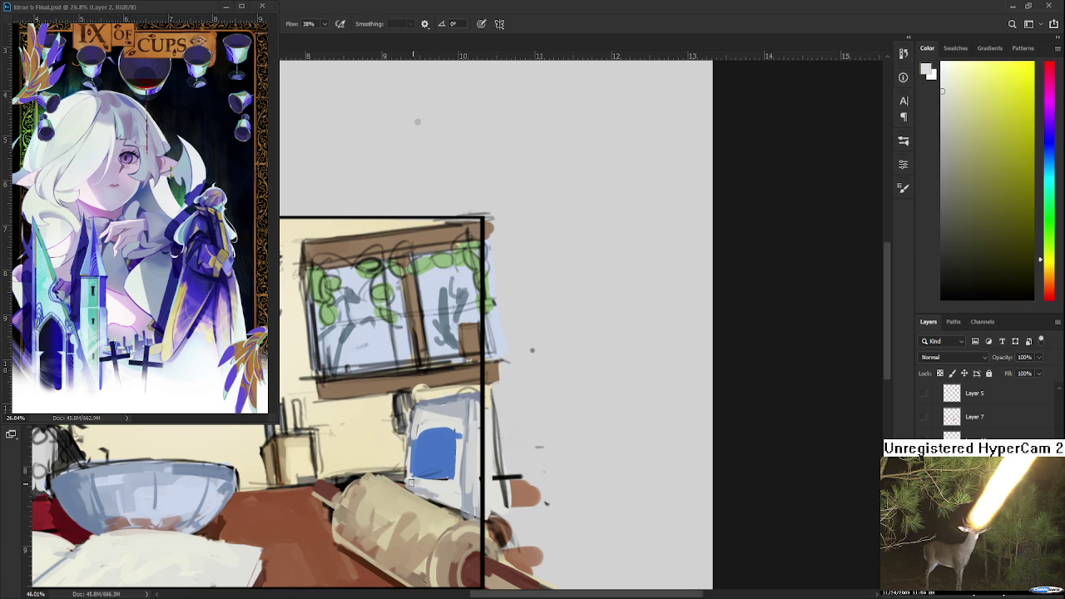
mouse_move(413, 476)
left_mouse_down()
mouse_move(416, 428)
mouse_move(462, 429)
mouse_move(416, 438)
mouse_move(458, 431)
mouse_move(458, 464)
mouse_move(432, 478)
mouse_move(455, 474)
mouse_move(423, 476)
mouse_move(446, 474)
left_mouse_up()
left_click(427, 423, "alt")
left_click(430, 427, "alt")
Trim the blue label's bottom edge to make it square.
left_click(439, 475, "alt")
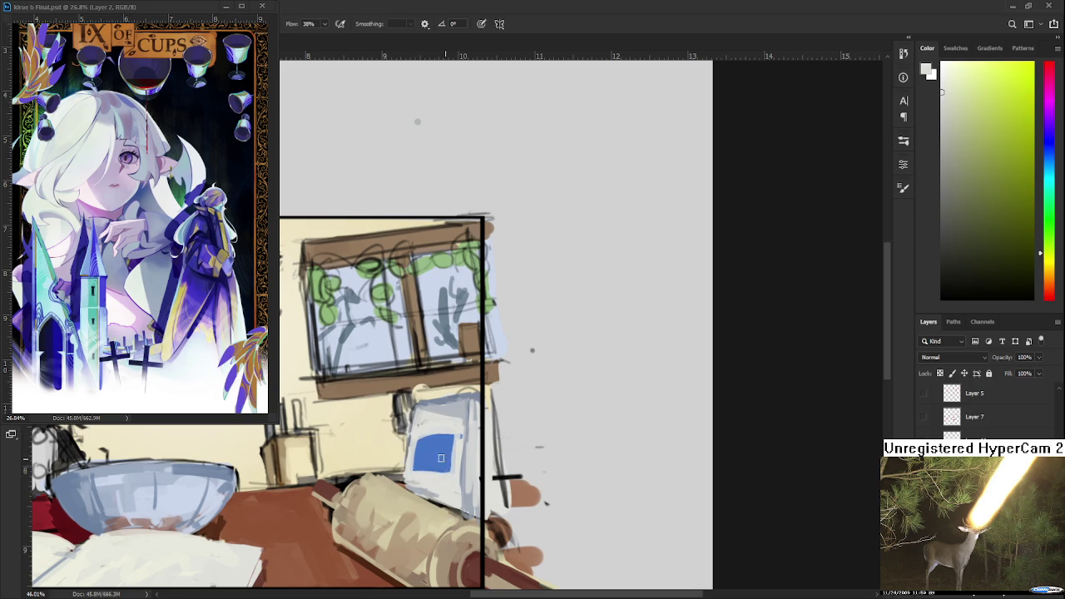
left_click_drag(416, 474, 457, 473)
left_click(445, 424, "alt")
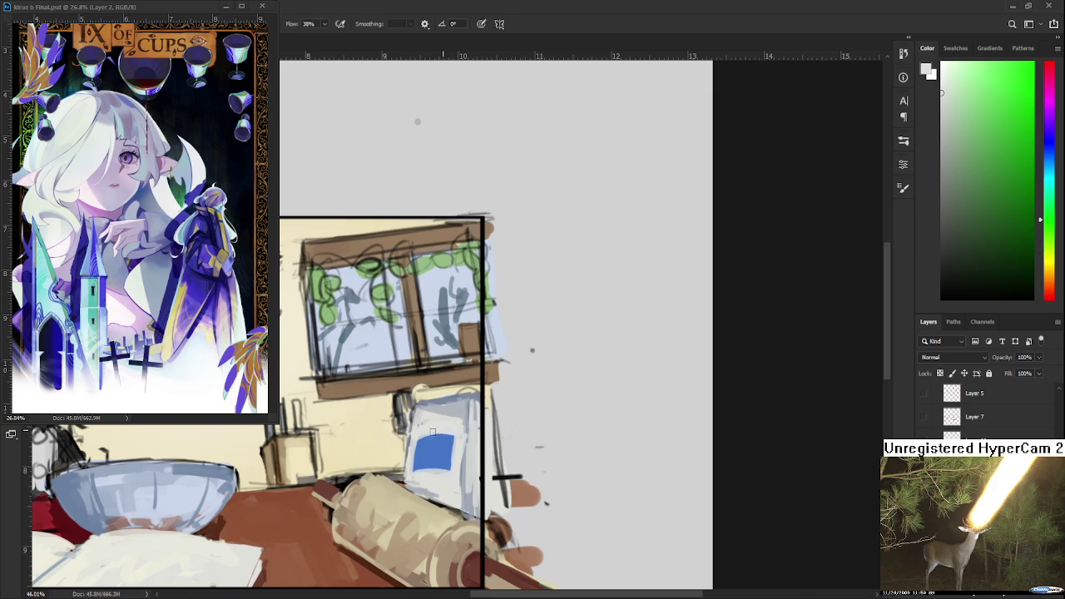
left_click_drag(432, 431, 516, 453)
Sample yellow, blue and greyer blue tones from the jar.
scroll(550, 456, "down", 2)
scroll(550, 456, "down", 2)
scroll(553, 449, "up", 2)
scroll(564, 433, "up", 3)
left_click_drag(565, 433, 545, 440)
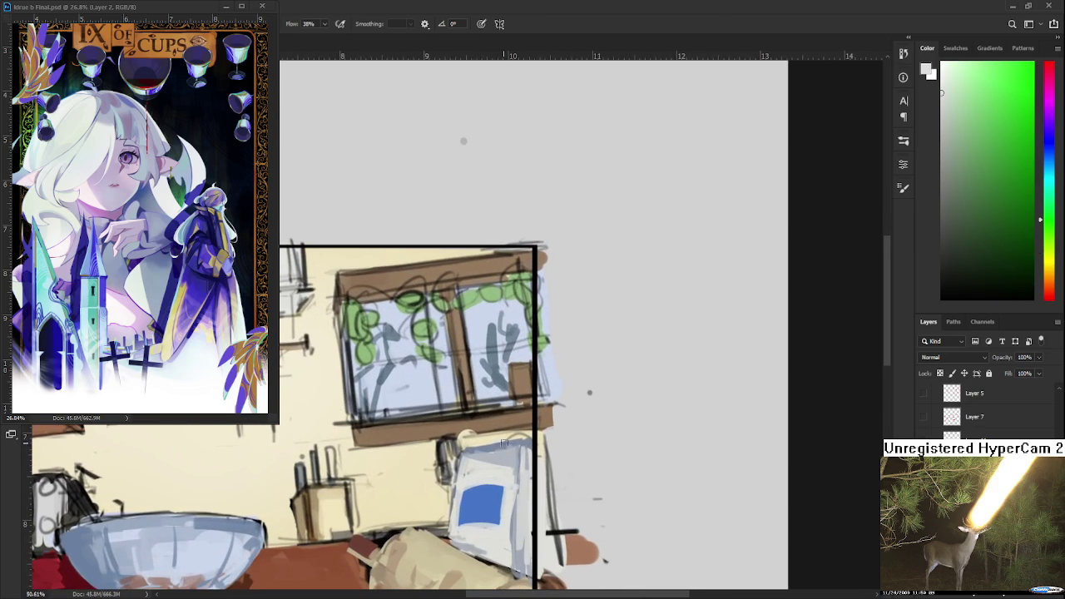
left_click(482, 464, "alt")
left_click(504, 446, "alt")
left_click(513, 449, "alt")
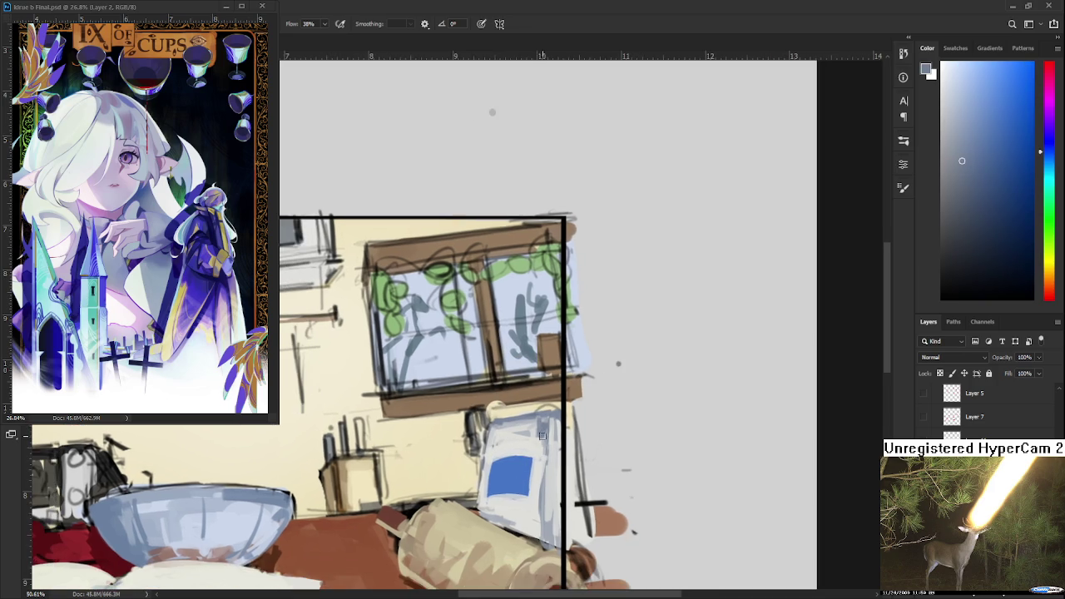
Eyedrop the red, adjust its shade and redraw the thin red line along the blue book.
scroll(542, 435, "down", 5)
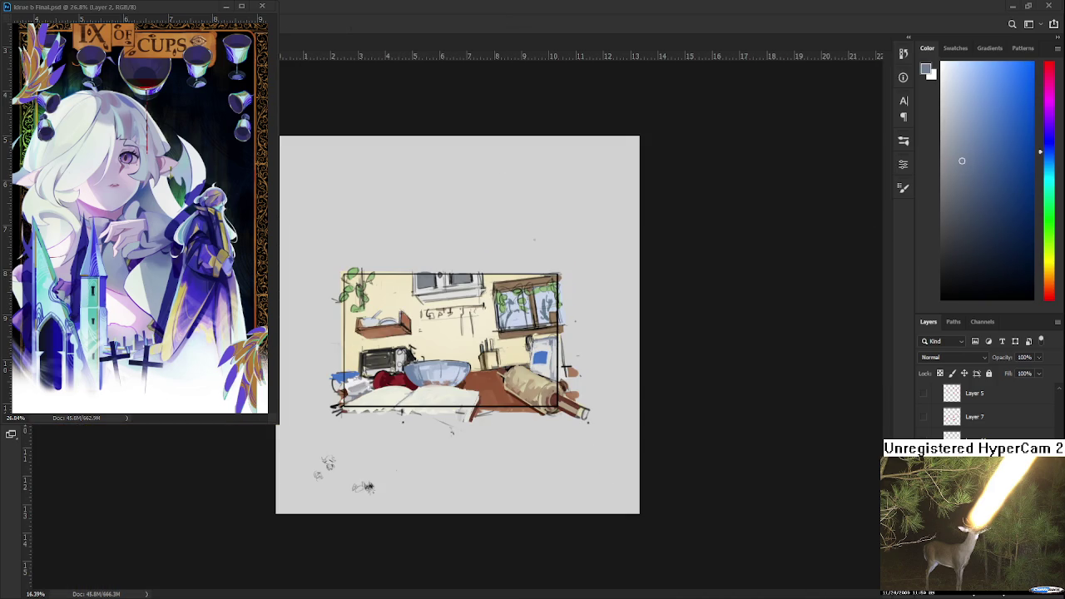
scroll(336, 359, "up", 2)
scroll(336, 359, "up", 1)
scroll(336, 359, "up", 1)
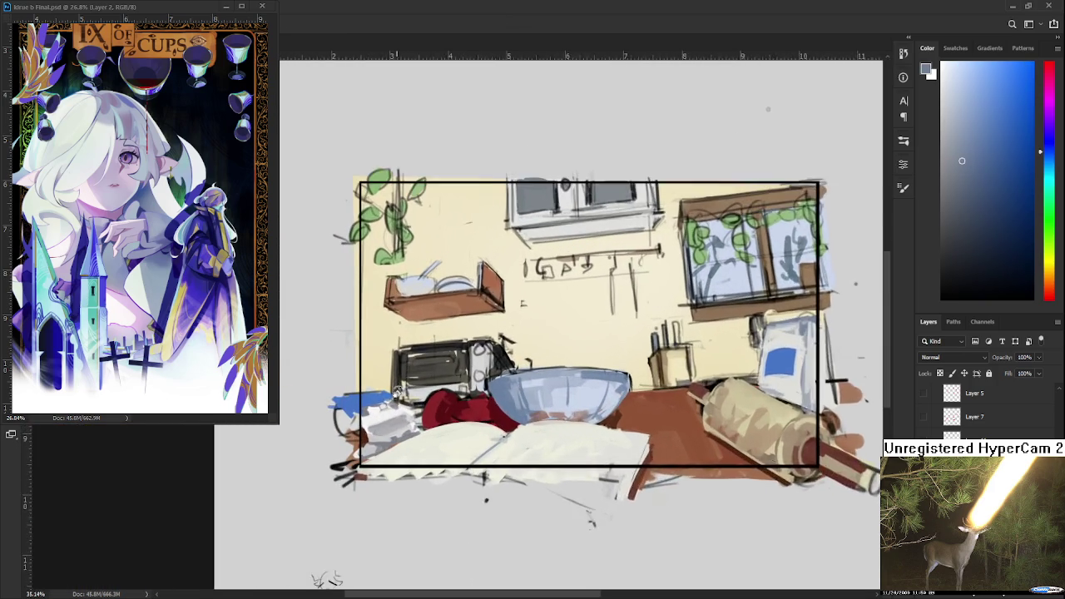
scroll(336, 359, "up", 1)
left_click(460, 405, "alt")
left_click(1007, 107)
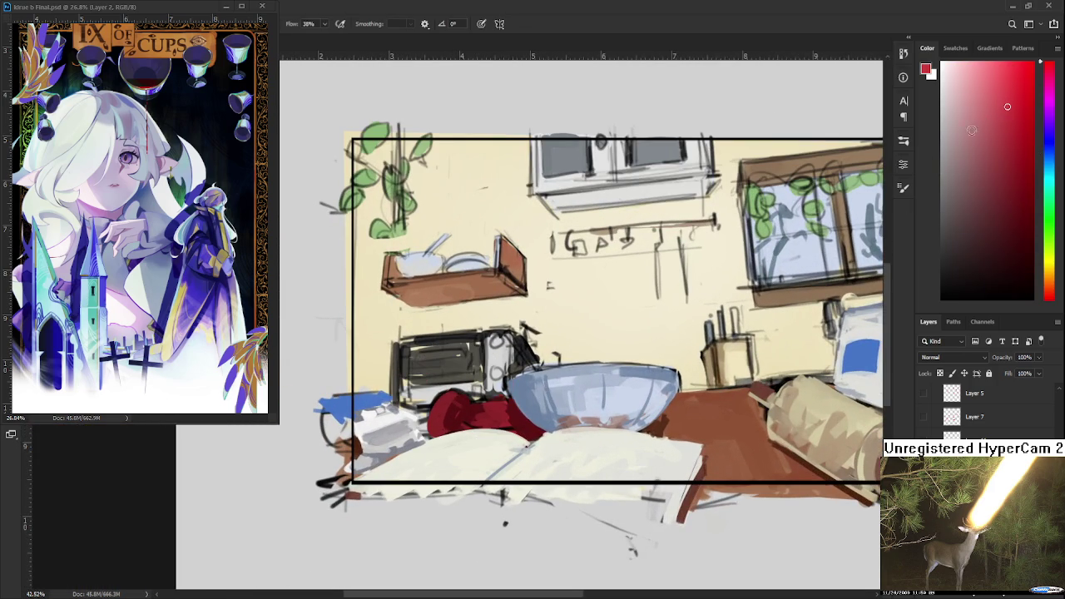
scroll(583, 372, "up", 1)
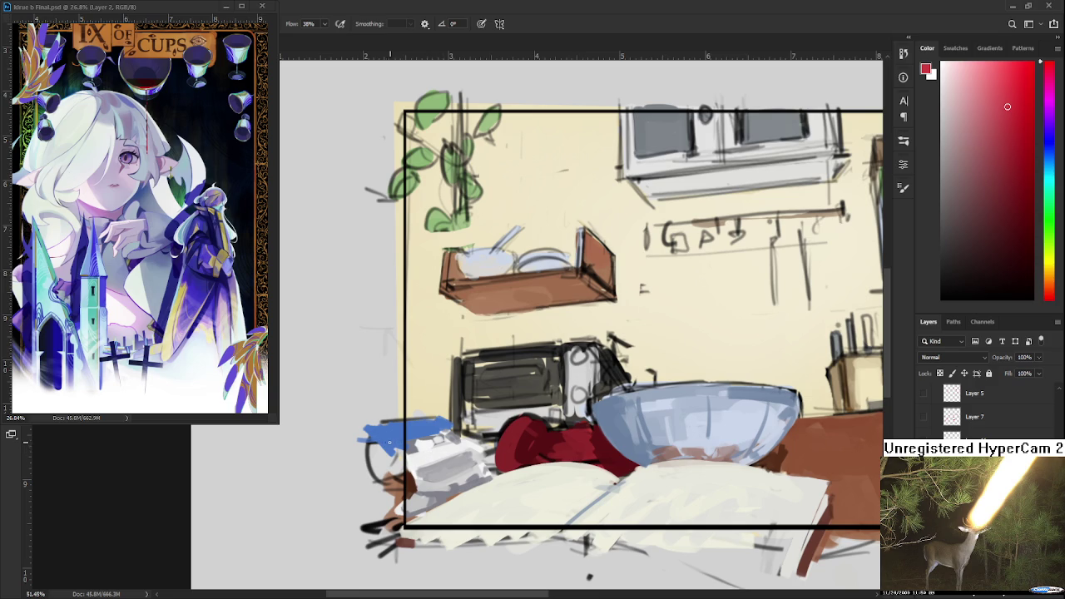
left_click_drag(384, 441, 445, 428)
scroll(599, 389, "down", 3)
scroll(484, 411, "up", 2)
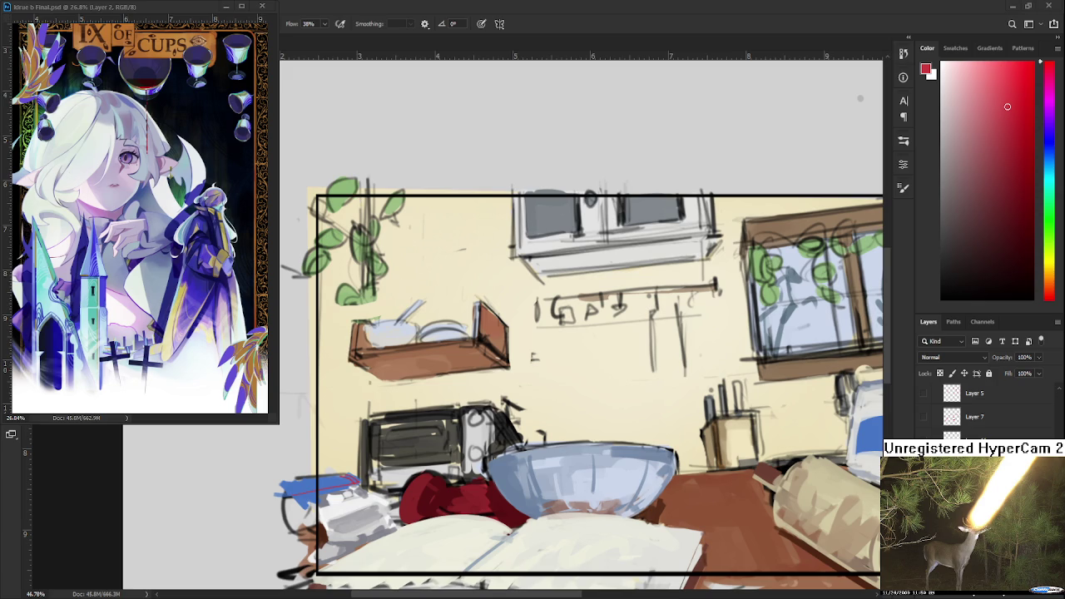
scroll(372, 458, "up", 2)
scroll(372, 459, "up", 1)
Paint light highlight strokes across the toaster's top and left, undoing failed attempts.
left_click(425, 462, "alt")
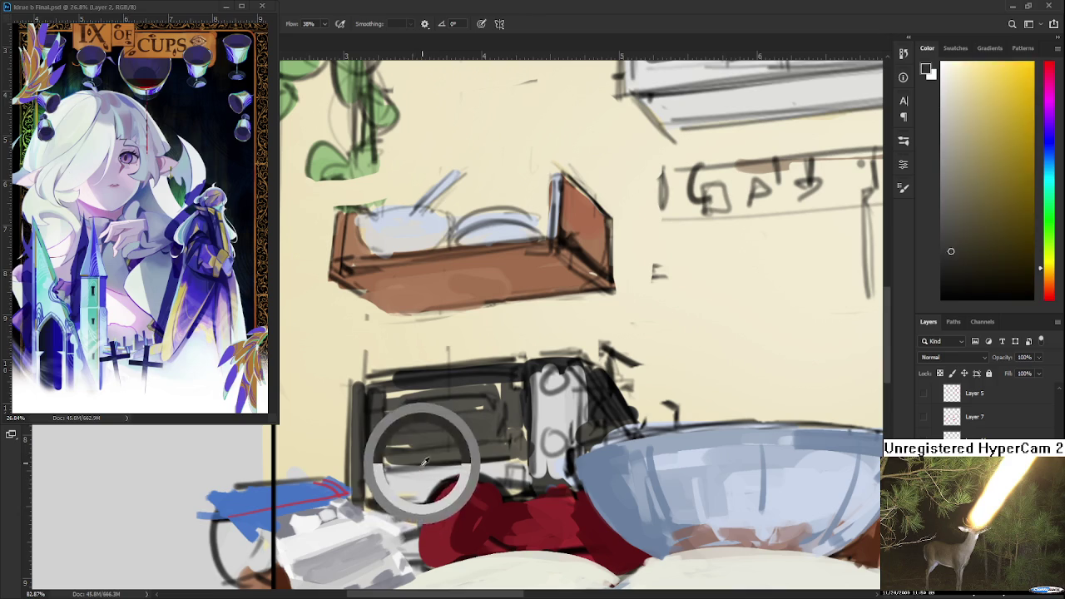
mouse_move(381, 407)
left_mouse_down()
mouse_move(382, 388)
mouse_move(479, 371)
left_mouse_up()
key("ctrl+z")
mouse_move(371, 398)
left_mouse_down()
mouse_move(441, 391)
mouse_move(426, 400)
mouse_move(488, 380)
left_mouse_up()
key("ctrl+z")
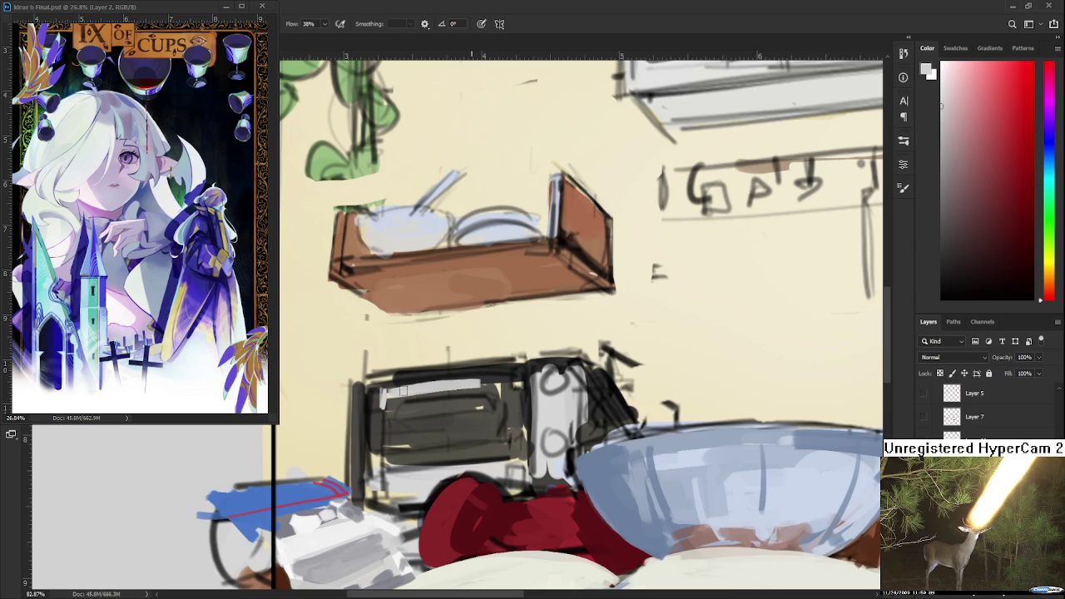
key("ctrl+z")
left_click_drag(388, 389, 526, 384)
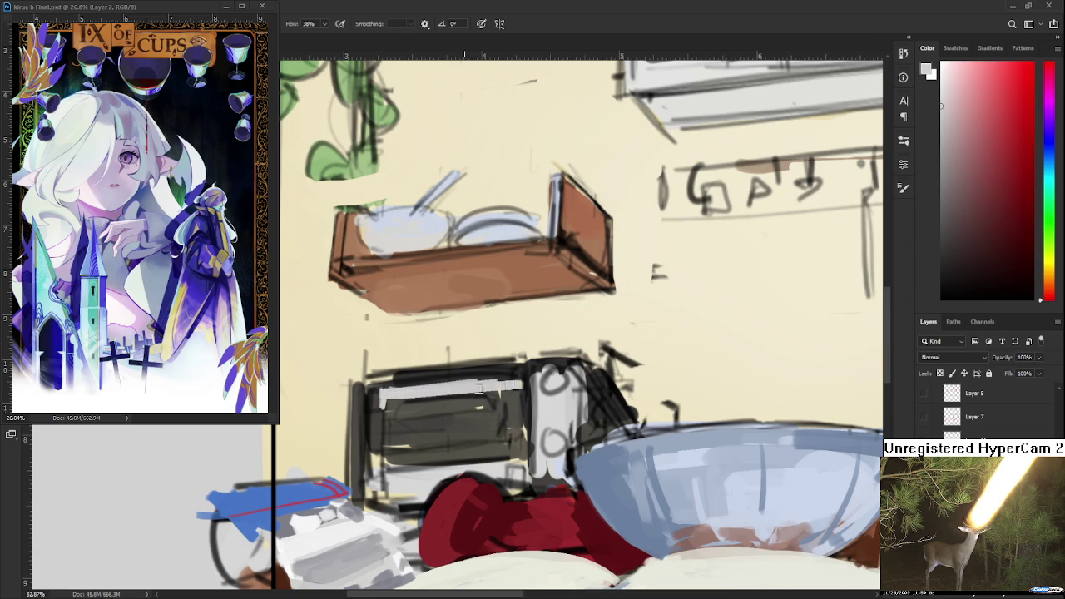
mouse_move(478, 438)
left_mouse_down()
mouse_move(466, 429)
mouse_move(482, 406)
left_mouse_up()
mouse_move(378, 420)
left_mouse_down()
mouse_move(381, 470)
mouse_move(481, 426)
mouse_move(470, 445)
mouse_move(422, 449)
left_mouse_up()
Choose a near-black colour and darken the toaster oven's left edge.
left_click(416, 419, "alt")
left_click(464, 445, "alt")
left_click(423, 437, "alt")
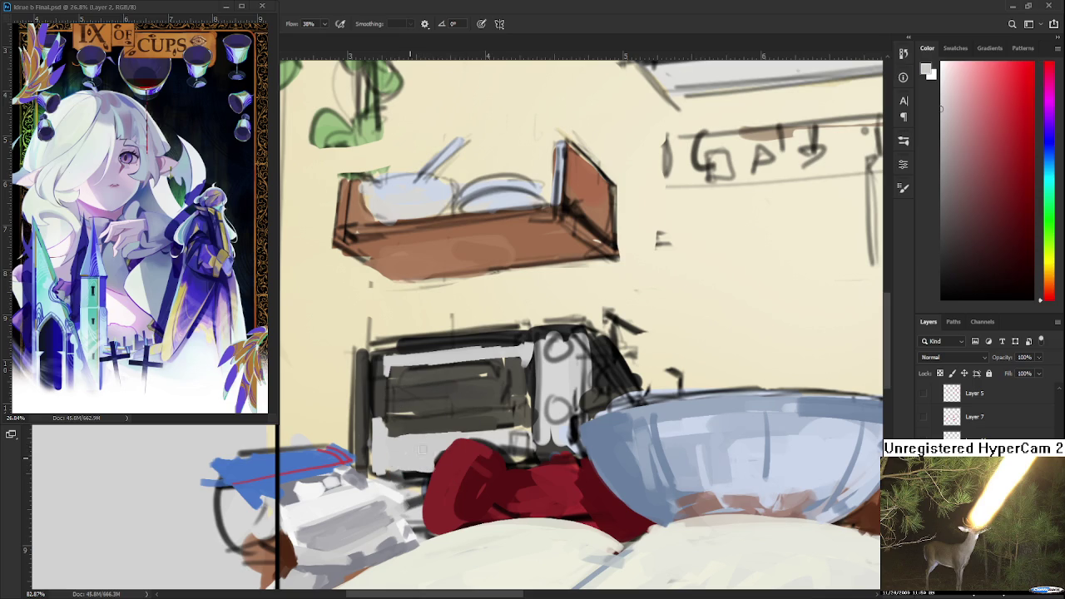
left_click(391, 408, "alt")
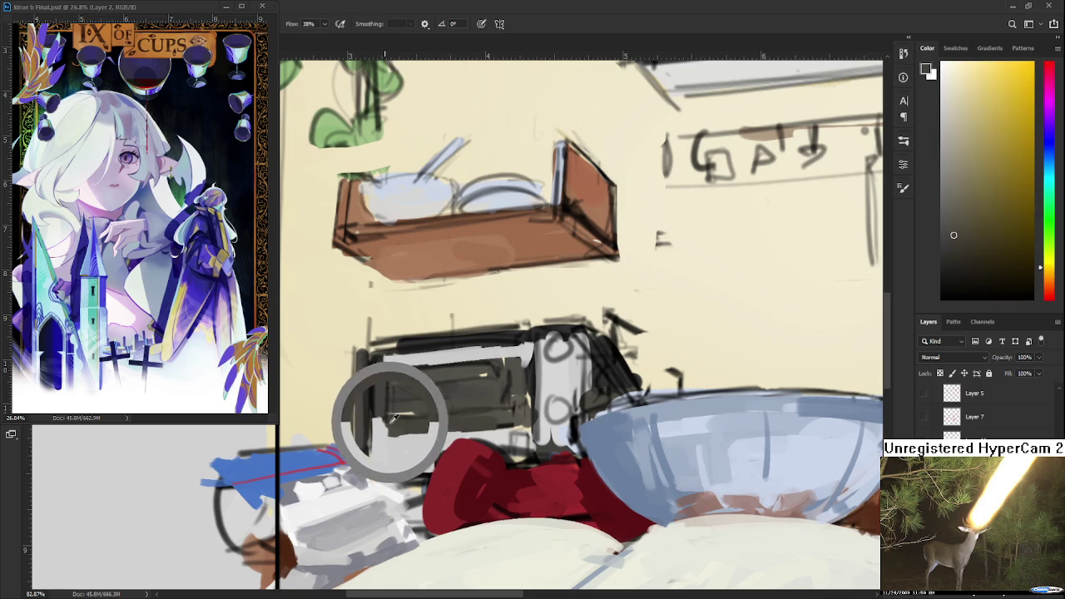
left_click(375, 443, "alt")
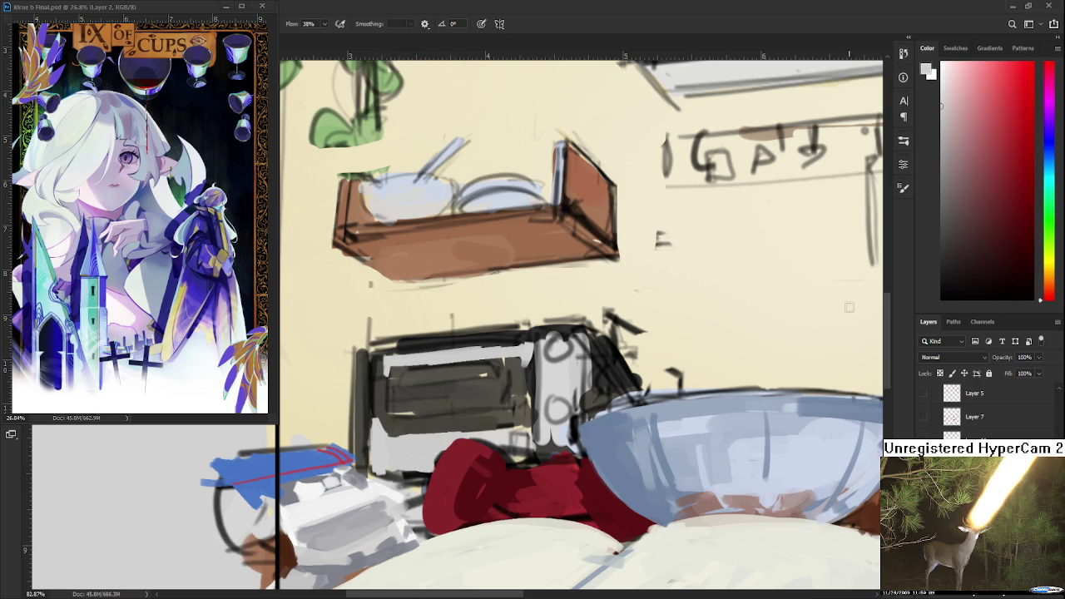
left_click_drag(1005, 268, 943, 269)
mouse_move(364, 461)
left_mouse_down()
mouse_move(359, 370)
mouse_move(379, 420)
mouse_move(484, 422)
left_mouse_up()
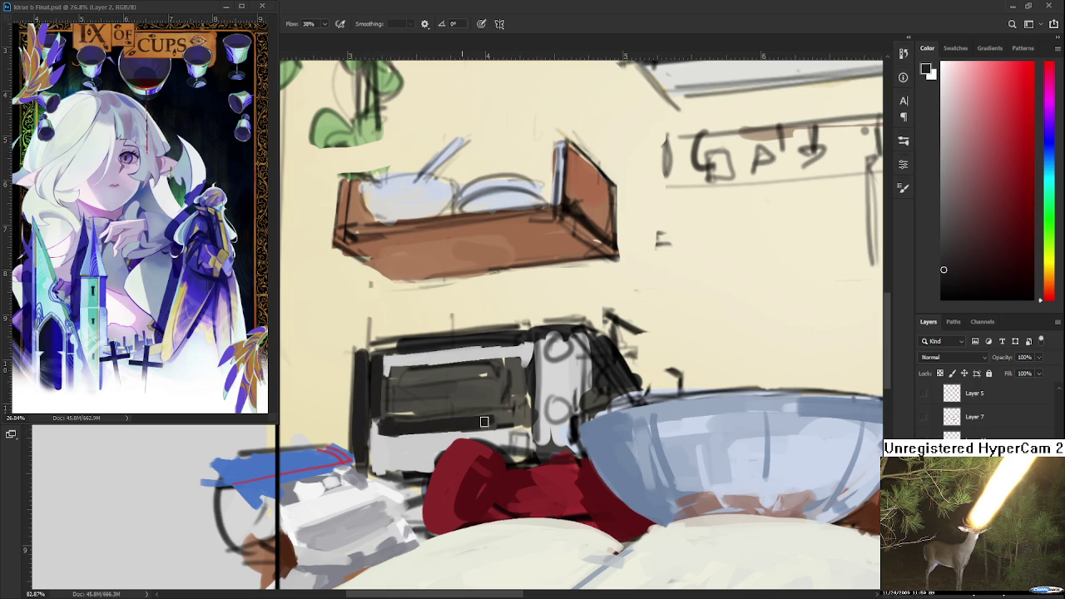
Add short light highlight lines across the toaster front, undoing the overlong ones.
left_click(467, 353, "alt")
left_click_drag(383, 408, 513, 399)
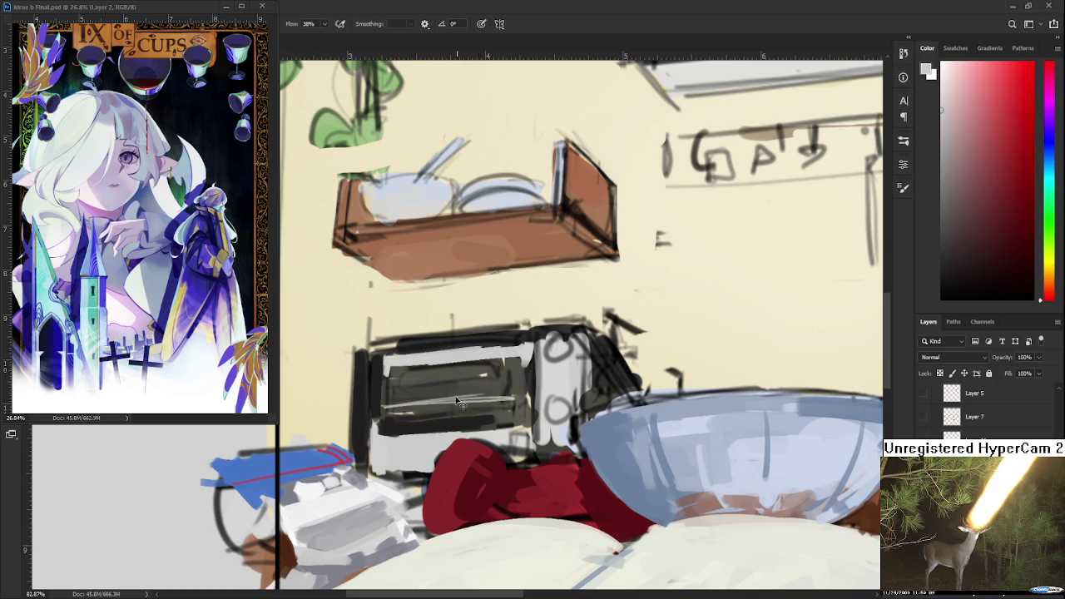
key("ctrl+z")
left_click_drag(366, 409, 534, 391)
key("ctrl+z")
left_click_drag(382, 401, 518, 396)
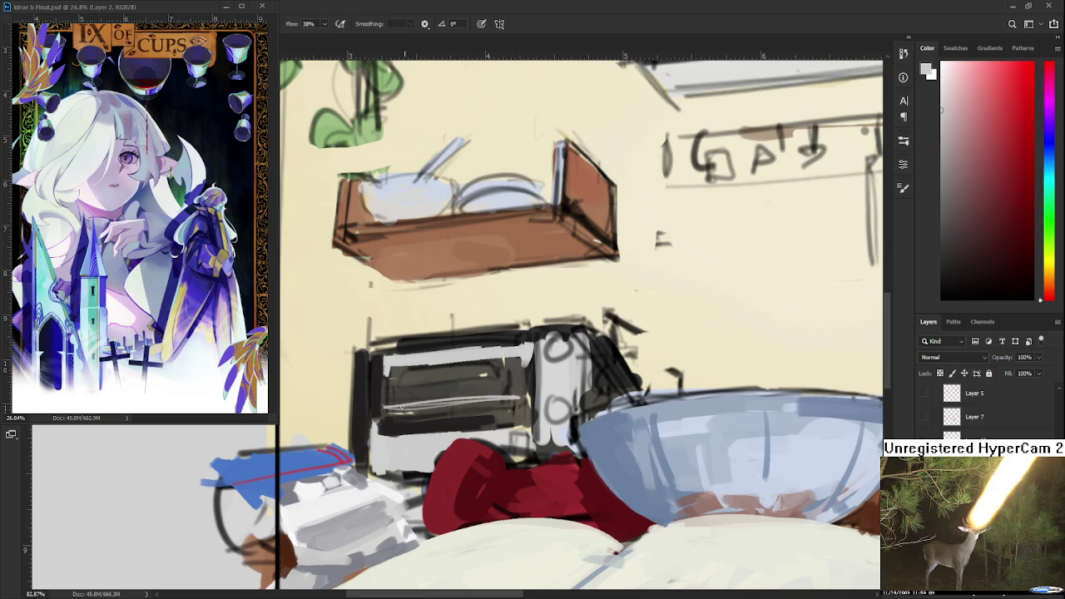
left_click_drag(398, 416, 430, 408)
scroll(483, 374, "down", 5)
Paint light streaks across the toaster window and darken its top.
scroll(491, 370, "down", 3)
scroll(497, 365, "up", 4)
scroll(496, 366, "up", 2)
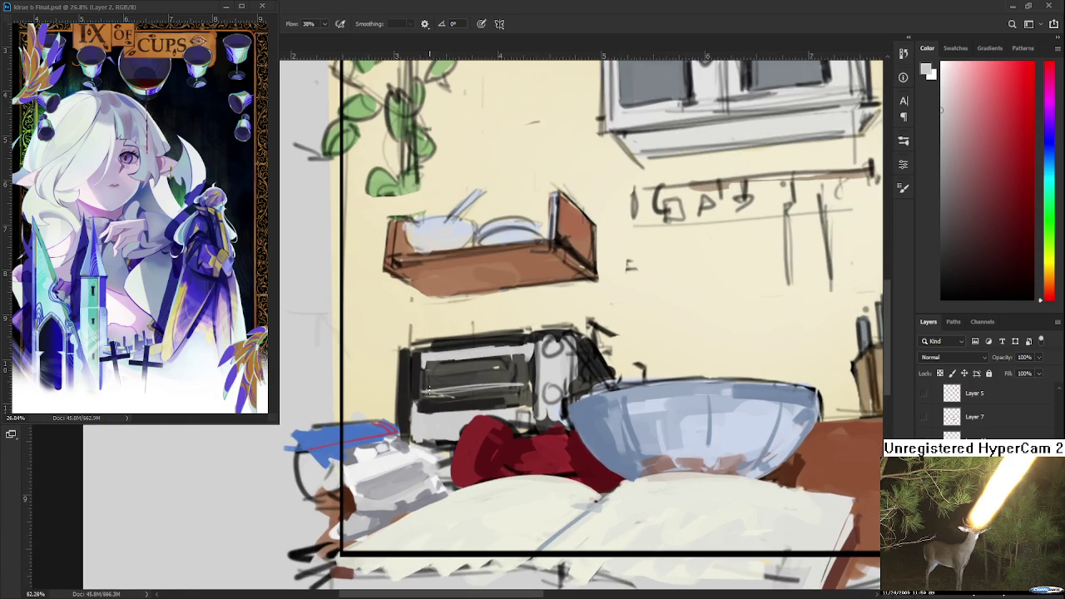
left_click(500, 345, "alt")
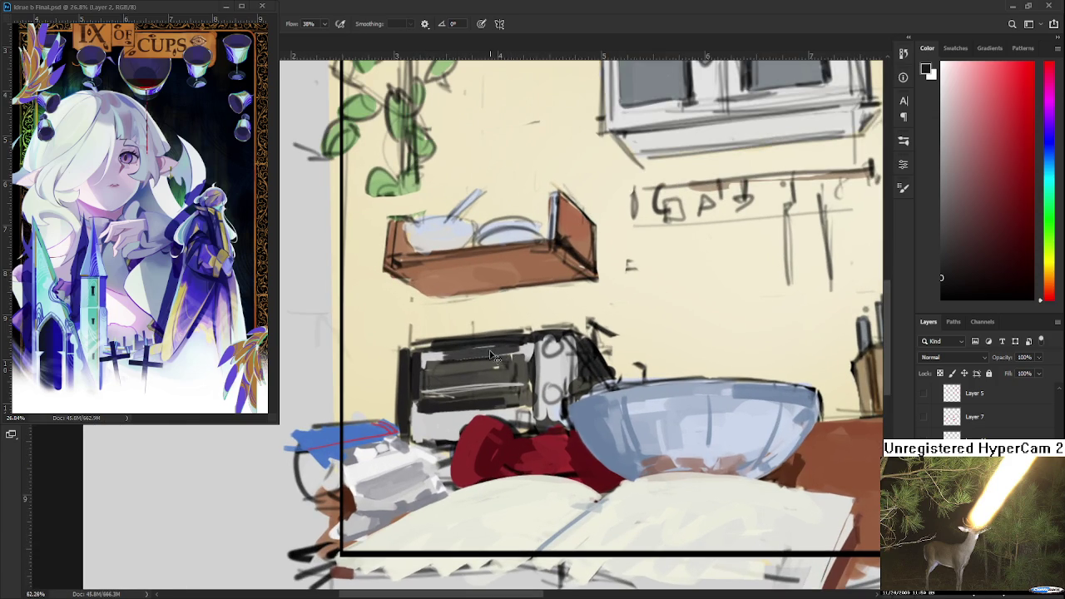
left_click(472, 346, "alt")
mouse_move(437, 357)
left_mouse_down()
mouse_move(521, 353)
mouse_move(458, 353)
left_mouse_up()
left_click(475, 356, "alt")
Add a light edge along the toaster's lower left.
left_click(481, 350, "alt")
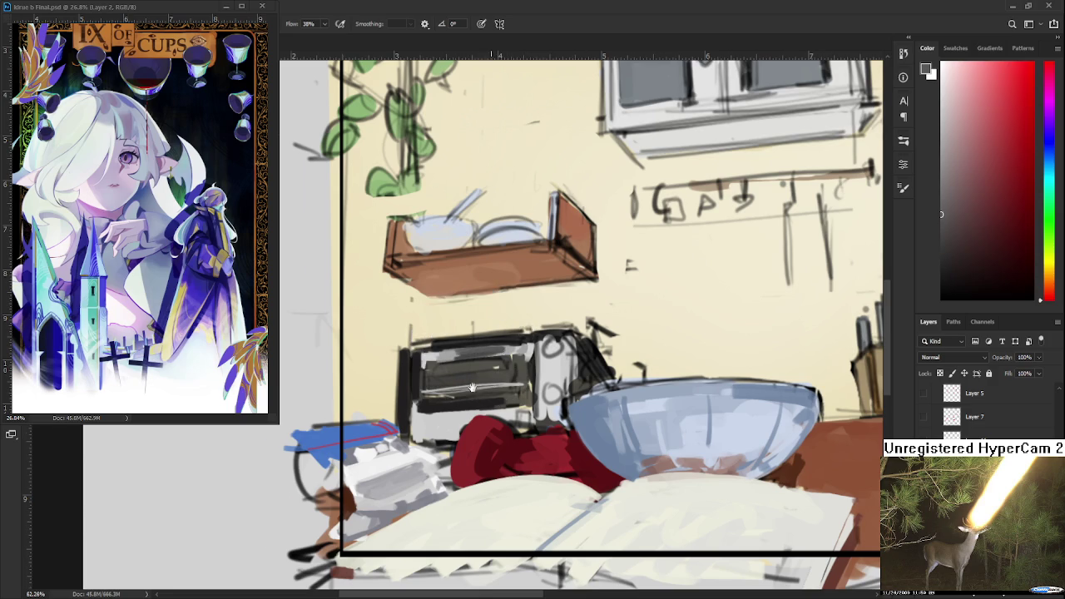
left_click_drag(454, 418, 437, 372)
left_click(408, 373, "alt")
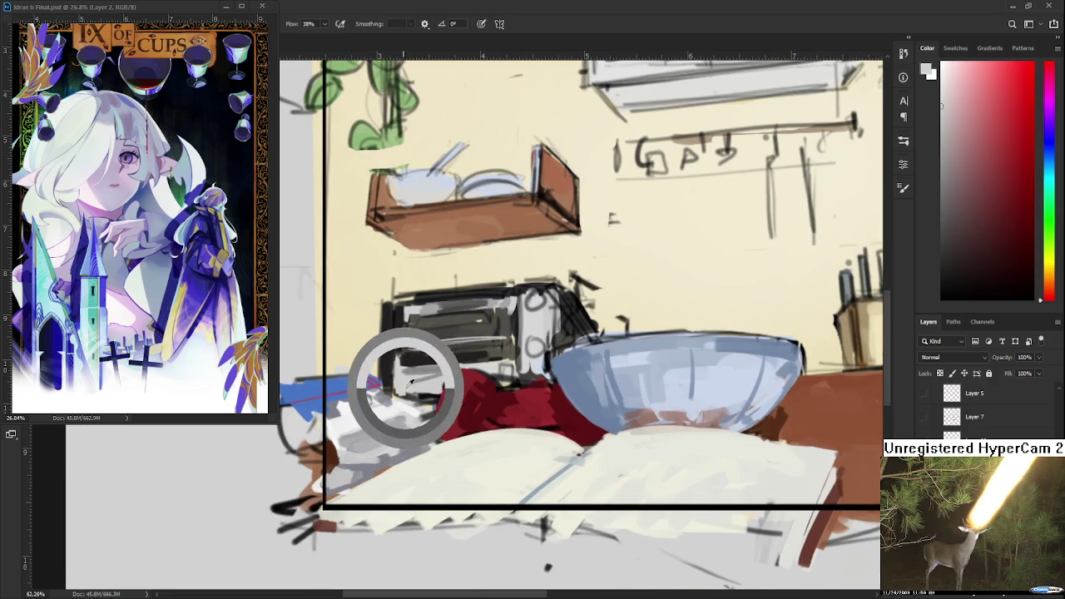
left_click_drag(424, 377, 440, 383)
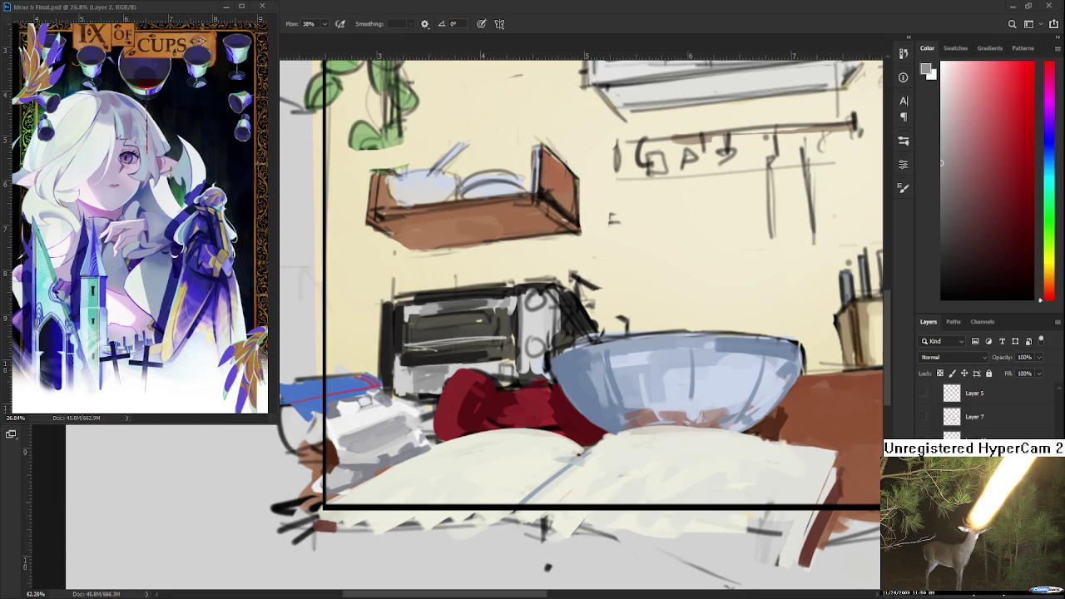
left_click(430, 374, "alt")
left_click(438, 371, "alt")
left_click(436, 371, "alt")
left_click_drag(526, 360, 435, 378)
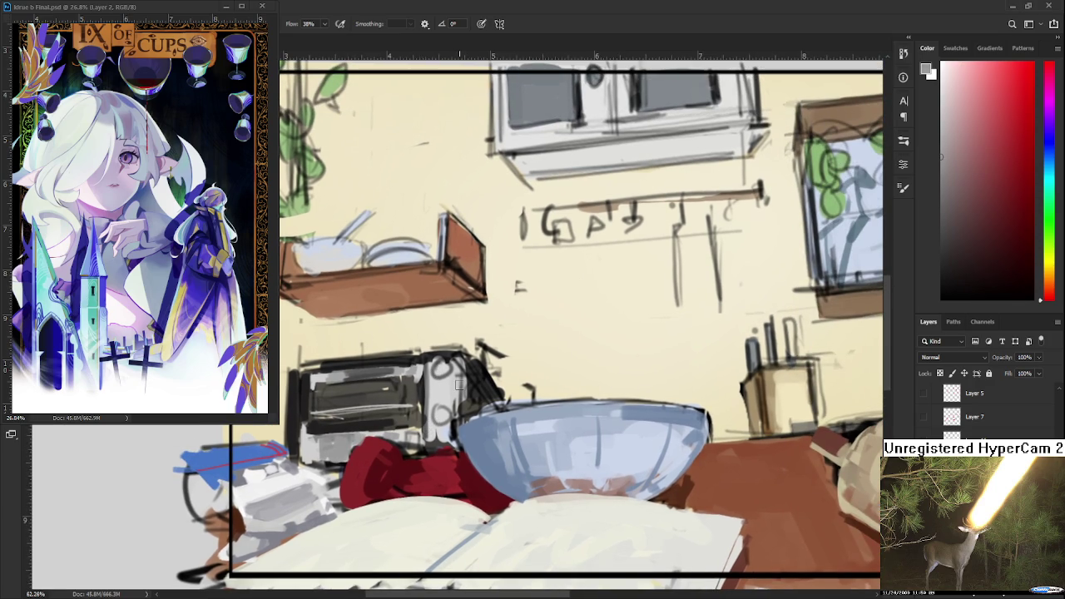
Darken the toaster's right edge and paint a dark knob in near-black.
left_click(420, 363, "alt")
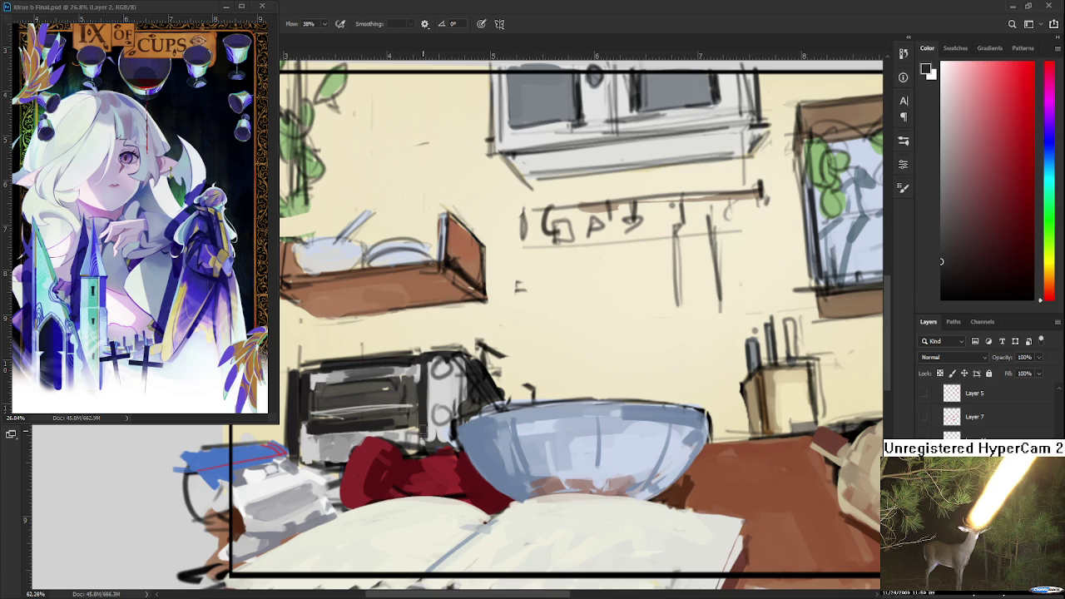
mouse_move(424, 443)
left_mouse_down()
mouse_move(426, 363)
mouse_move(445, 375)
left_mouse_up()
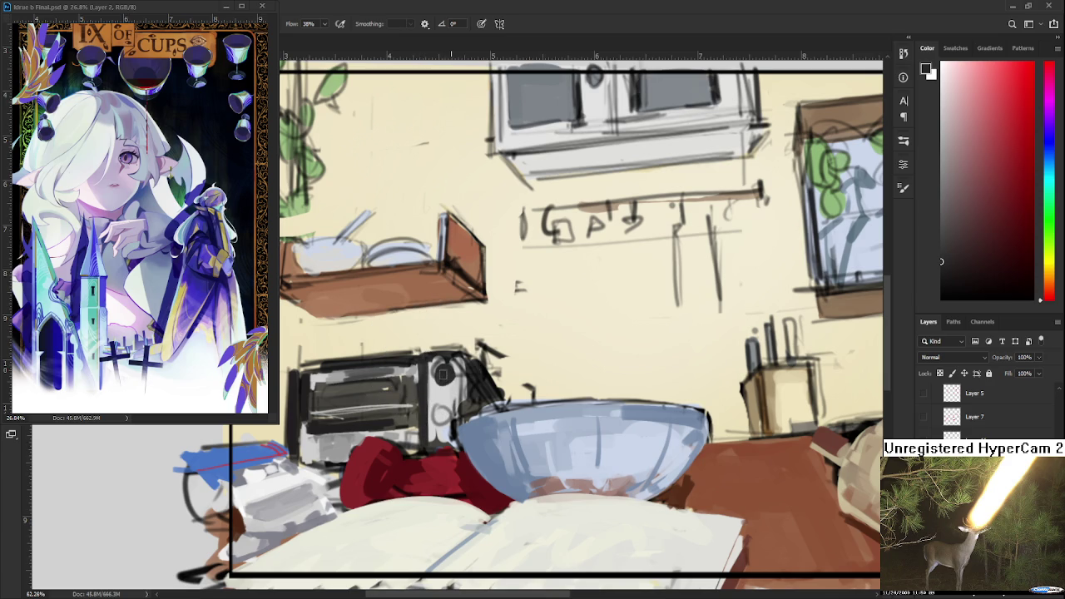
left_click_drag(446, 413, 442, 420)
left_click(444, 405, "alt")
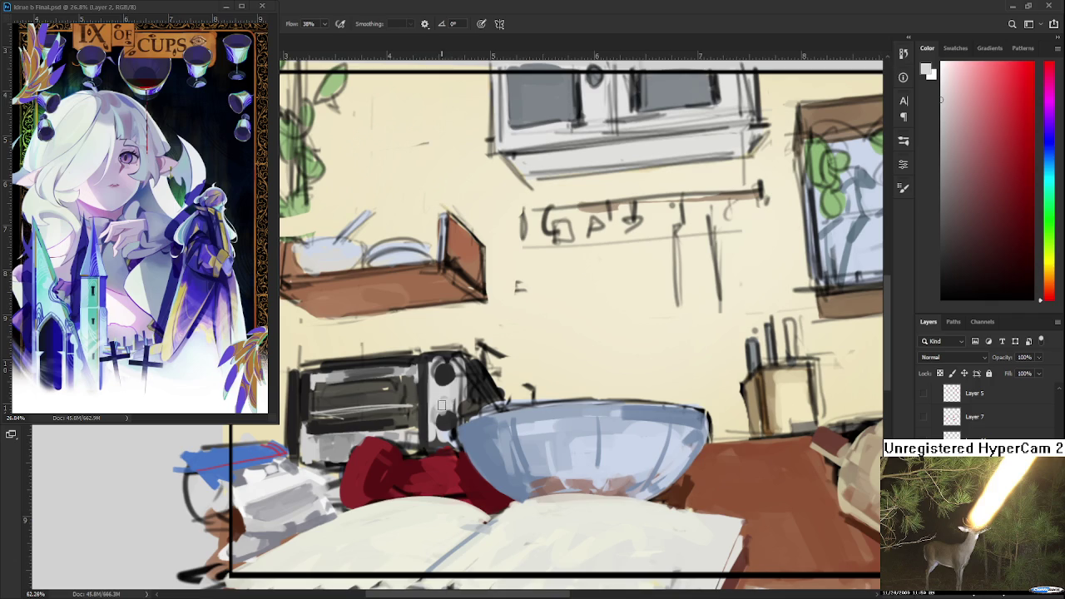
left_click(427, 393, "alt")
left_click(439, 398, "alt")
left_click(440, 407, "alt")
left_click(450, 411, "alt")
left_click(445, 420, "alt")
Sample light greys, knob blacks, near-white, yellow and dark red tones from the toaster.
left_click(468, 429, "alt")
left_click(456, 418, "alt")
left_click(469, 368, "alt")
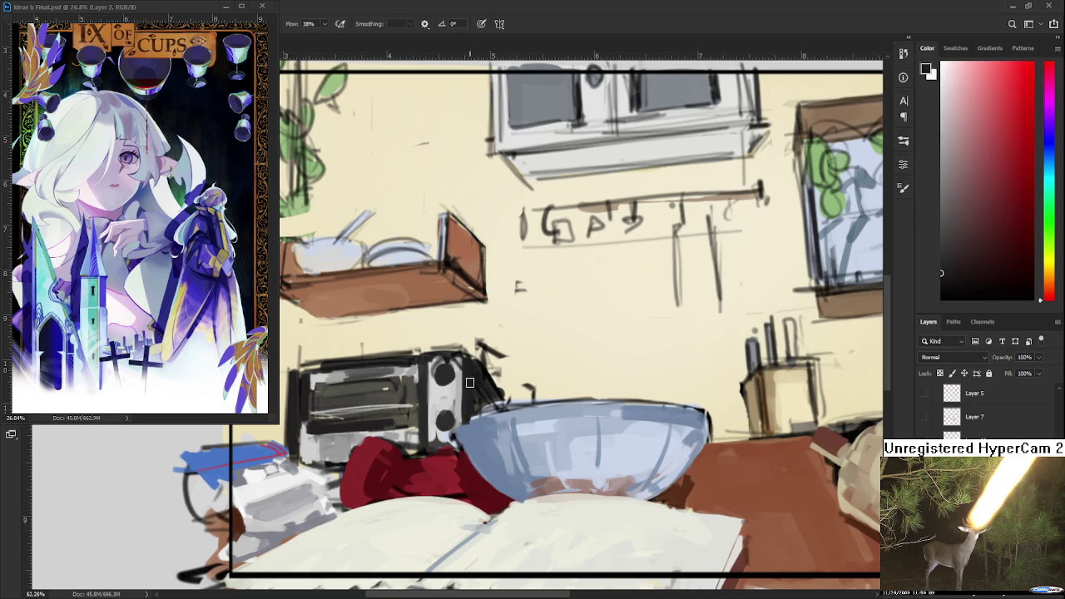
left_click(446, 400, "alt")
left_click(445, 416, "alt")
left_click(412, 403, "alt")
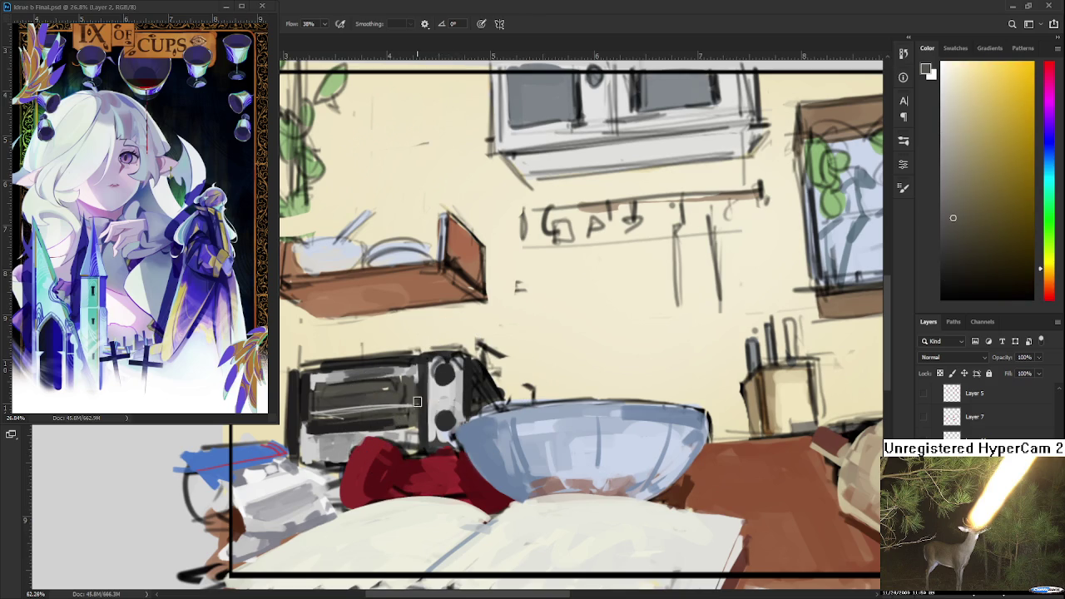
left_click(452, 381, "alt")
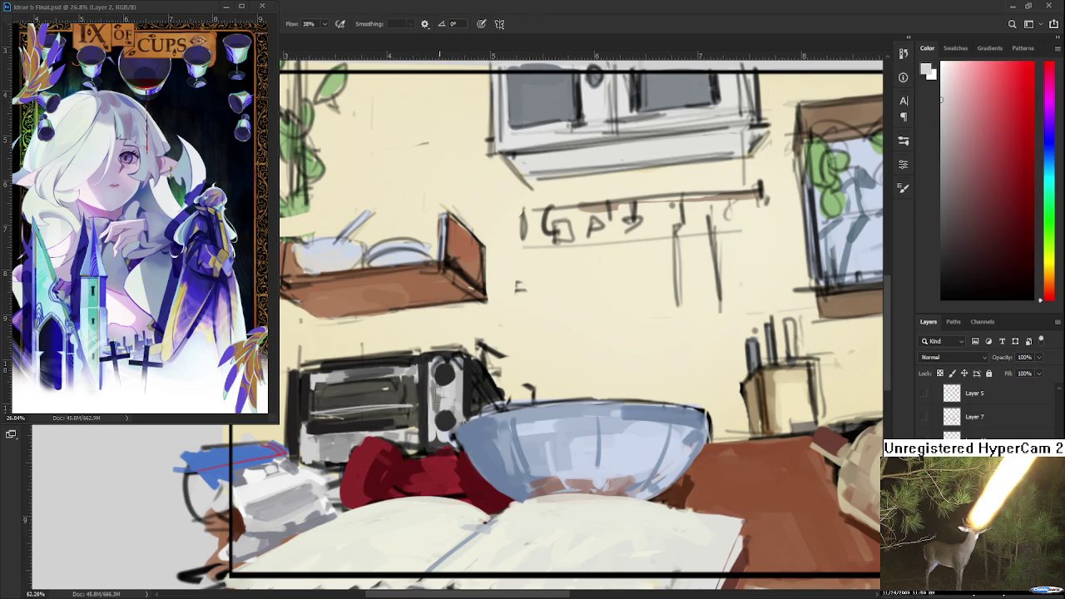
left_click(435, 388, "alt")
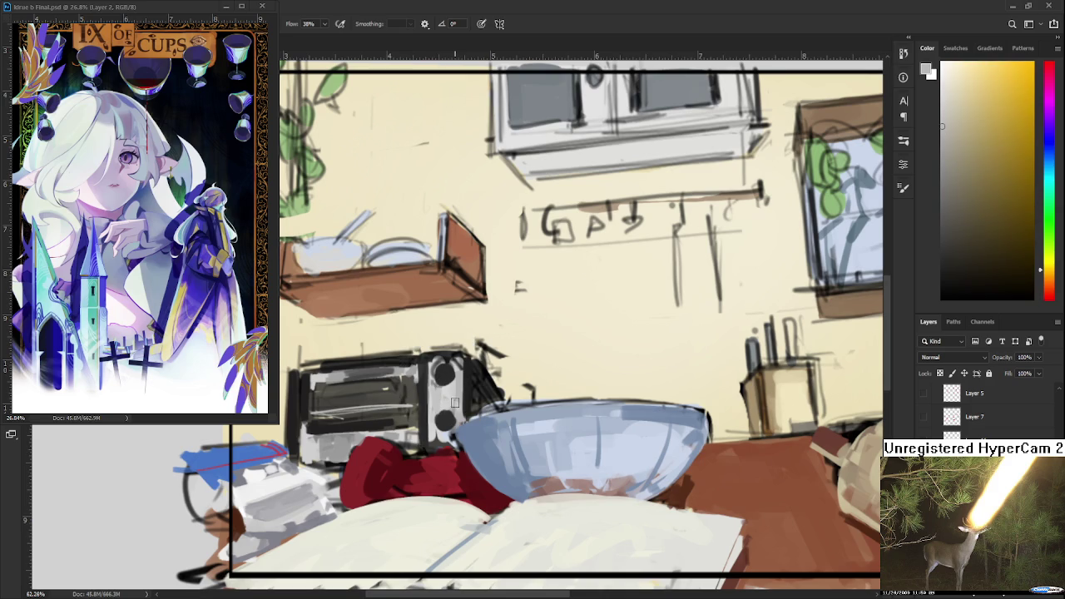
left_click(454, 403, "alt")
left_click(460, 407, "alt")
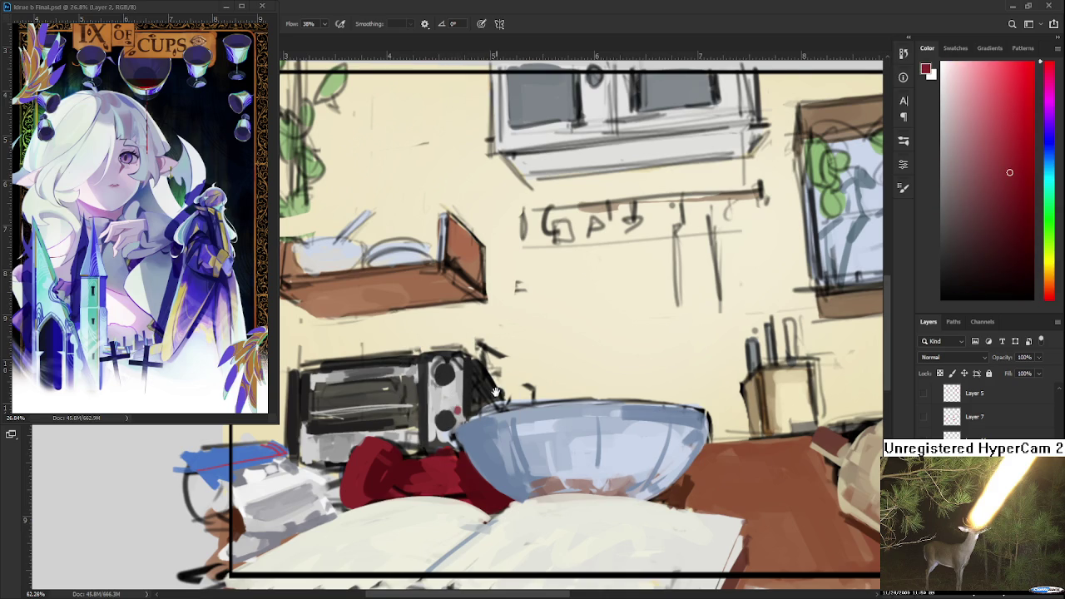
left_click_drag(457, 407, 432, 418)
left_click(455, 394, "alt")
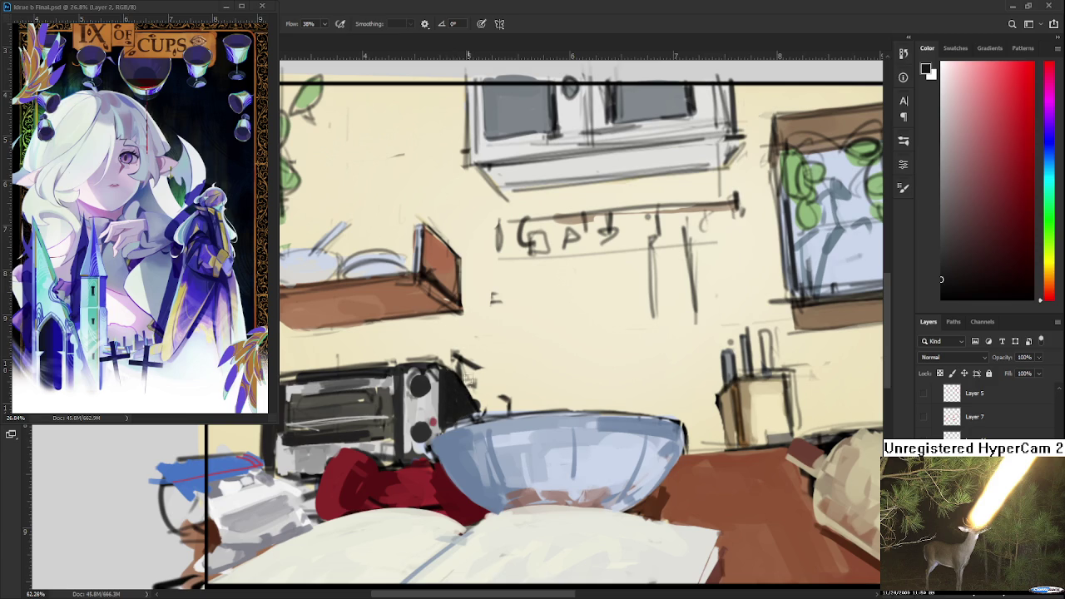
Rotate the canvas view and back to level, then pick a darker grey.
key("r")
left_click_drag(470, 413, 439, 374)
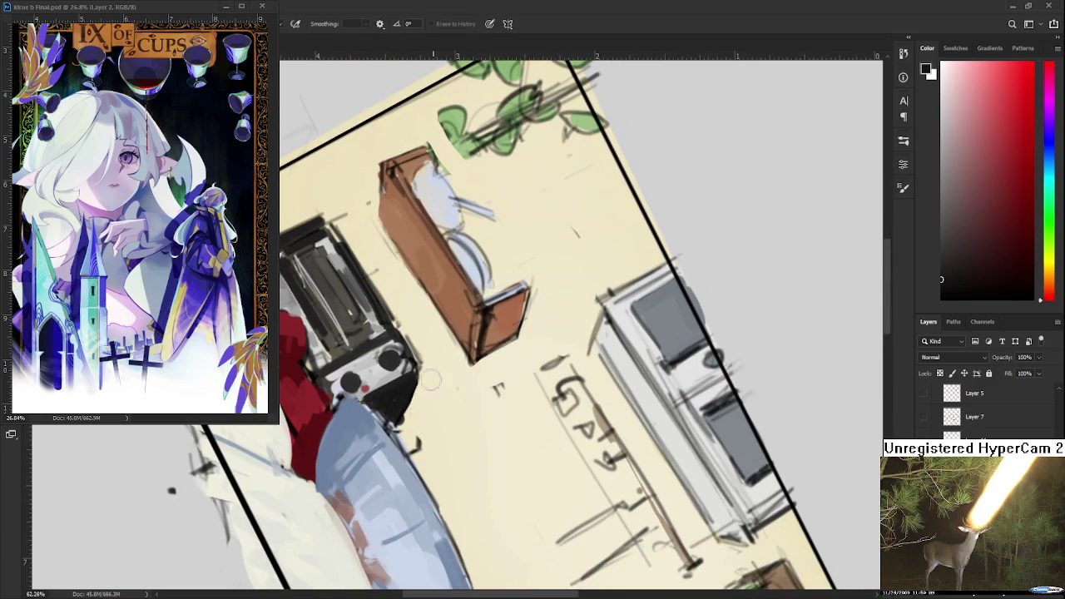
key("r")
left_click_drag(419, 435, 307, 400)
left_click(354, 406, "alt")
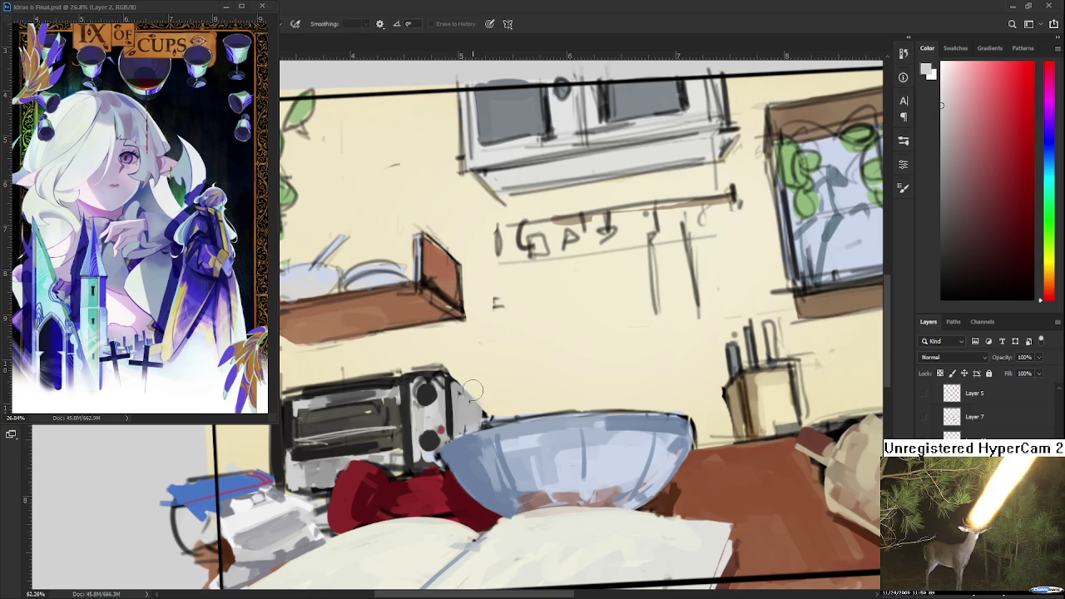
left_click(457, 396, "alt")
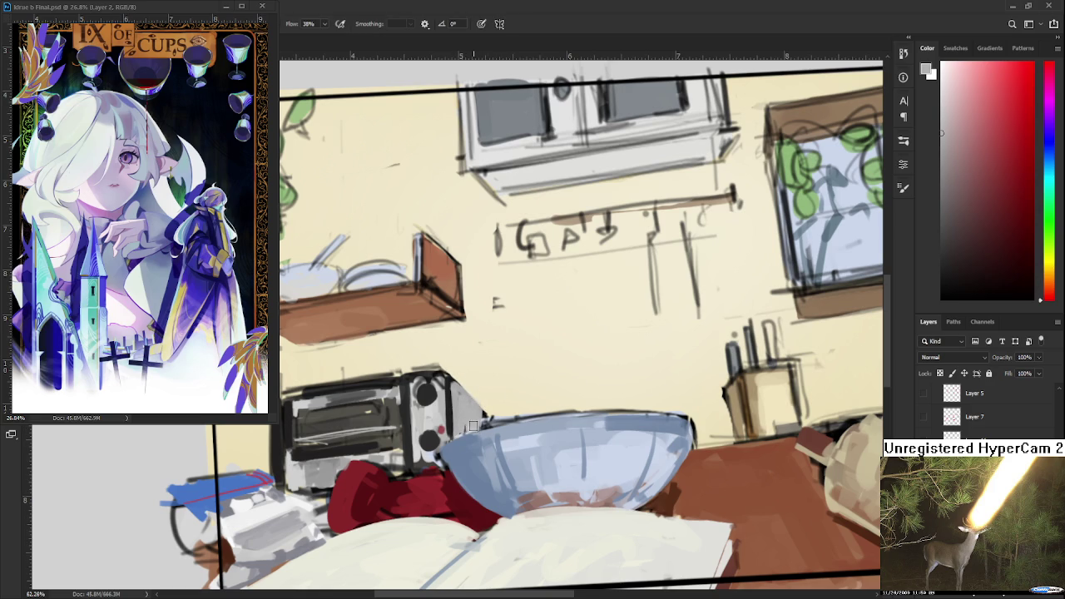
scroll(496, 407, "down", 2)
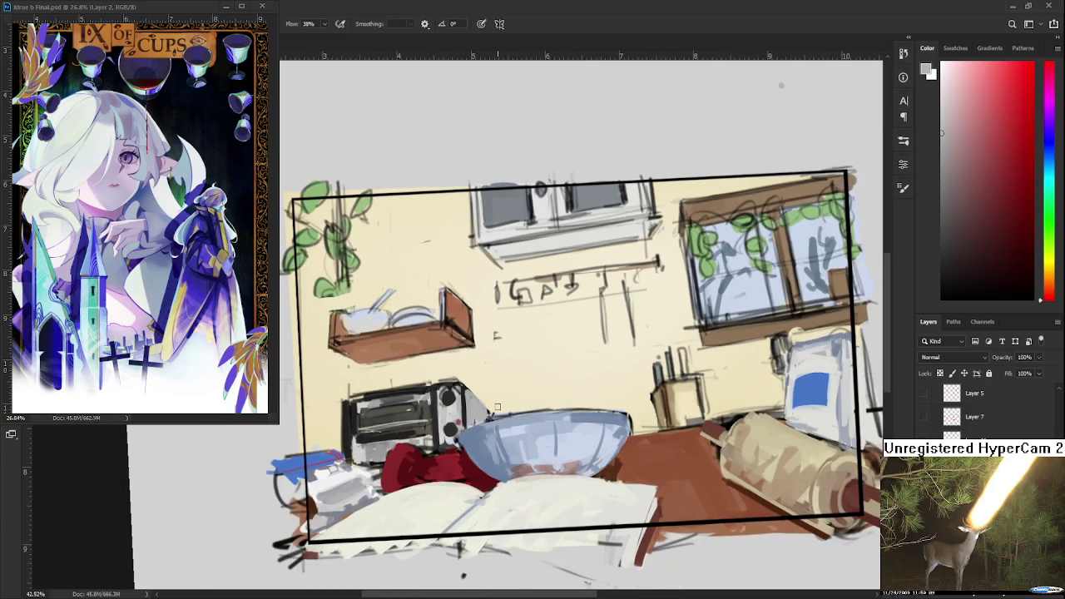
Zoom in on the window and knife block and sample its tan colour.
left_click_drag(497, 407, 441, 374)
scroll(432, 366, "down", 2)
scroll(433, 366, "up", 2)
scroll(445, 386, "up", 2)
scroll(462, 412, "up", 2)
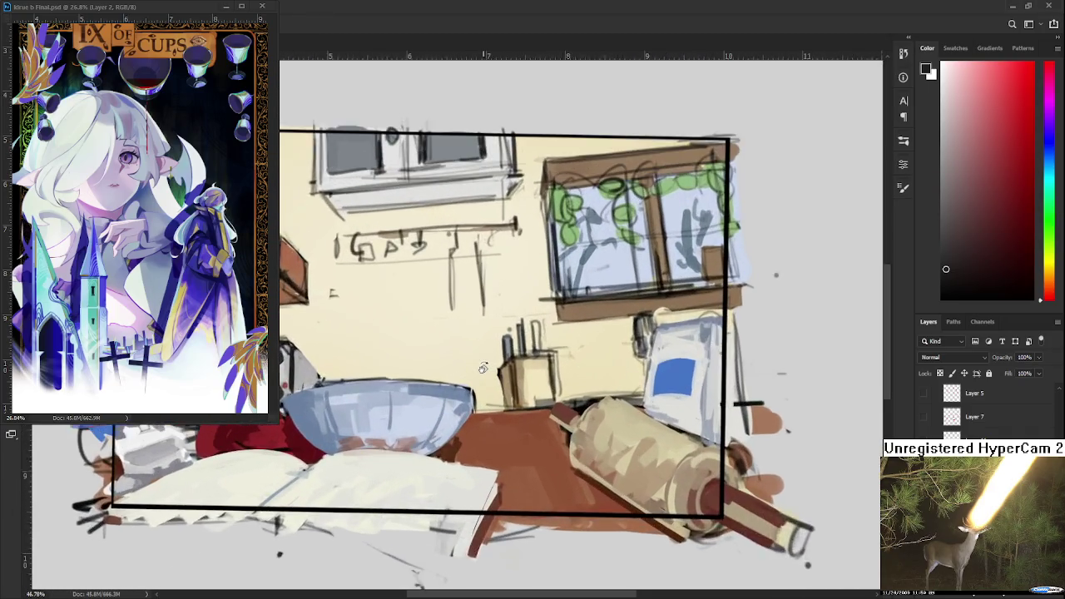
scroll(479, 437, "up", 1)
scroll(483, 445, "up", 1)
left_click(391, 404, "alt")
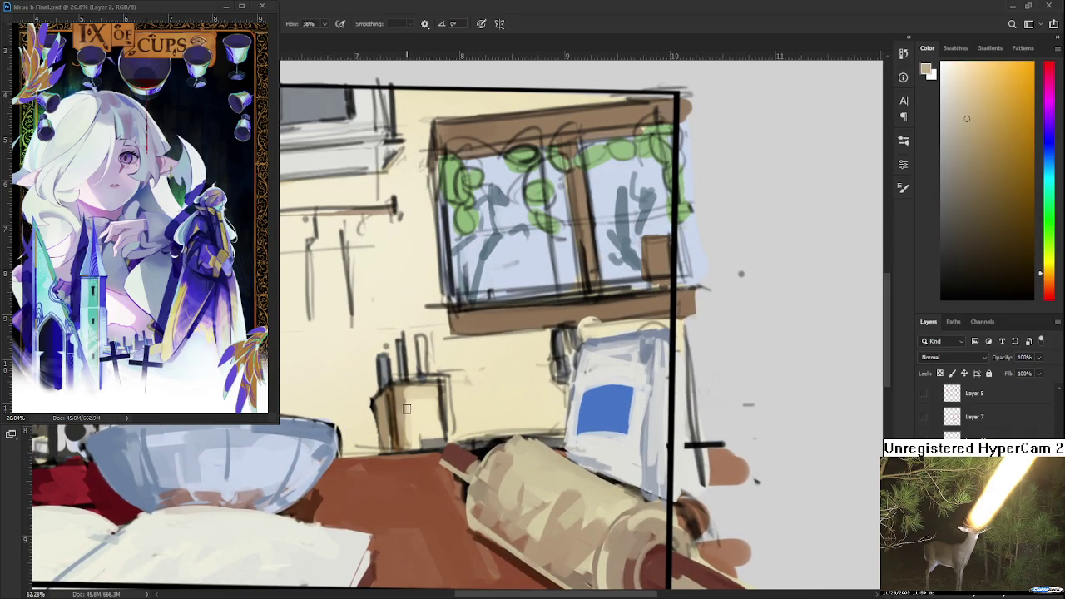
left_click_drag(423, 430, 392, 449)
Sample the knife block's tan and brown tones and erase the area left of it.
left_click(370, 408, "alt")
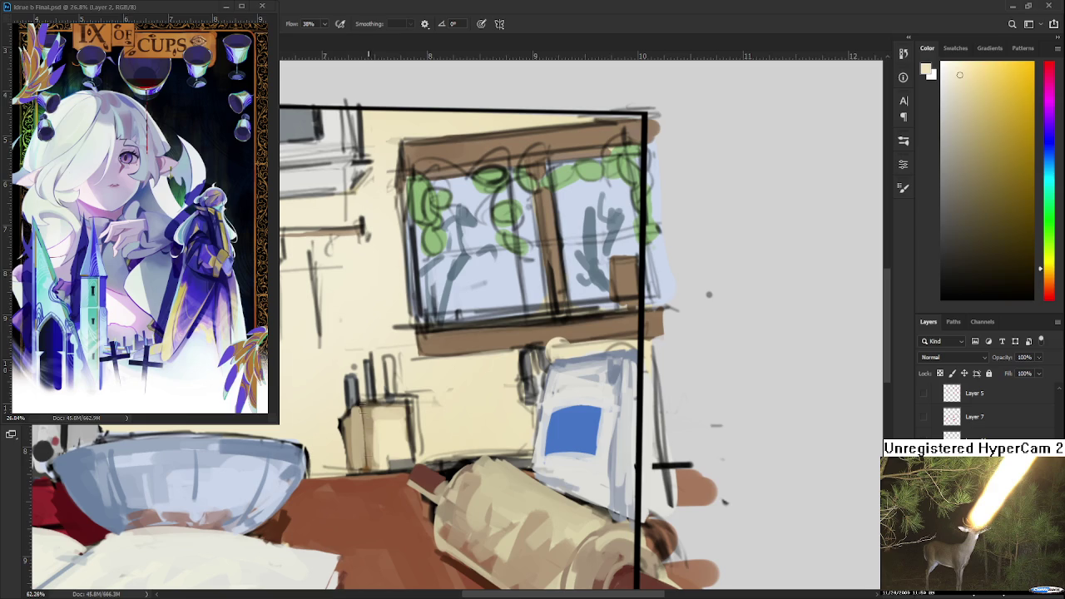
left_click(367, 407, "alt")
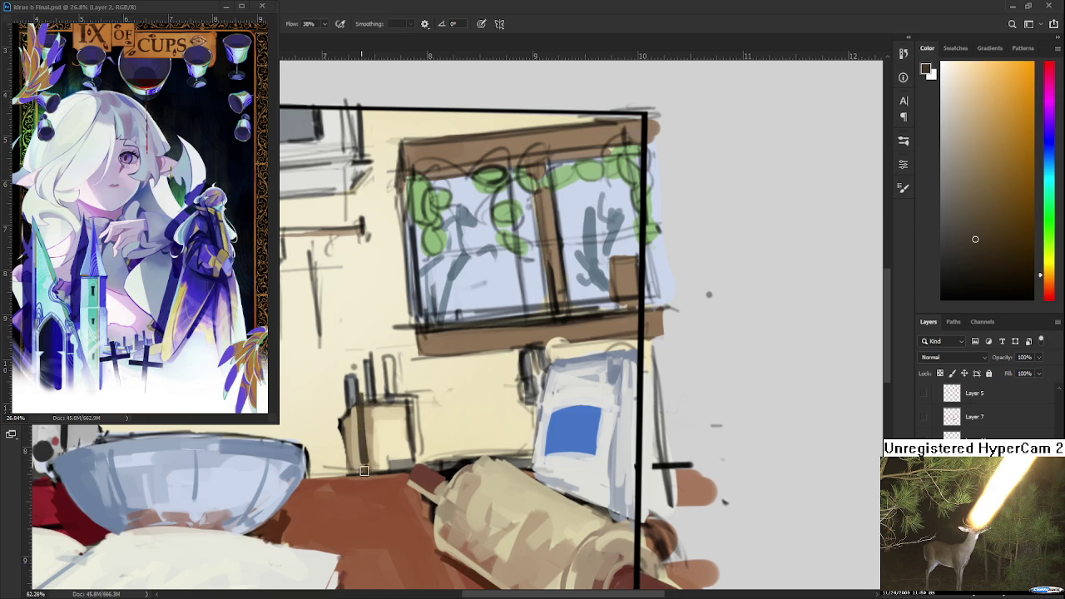
left_click(369, 413, "alt")
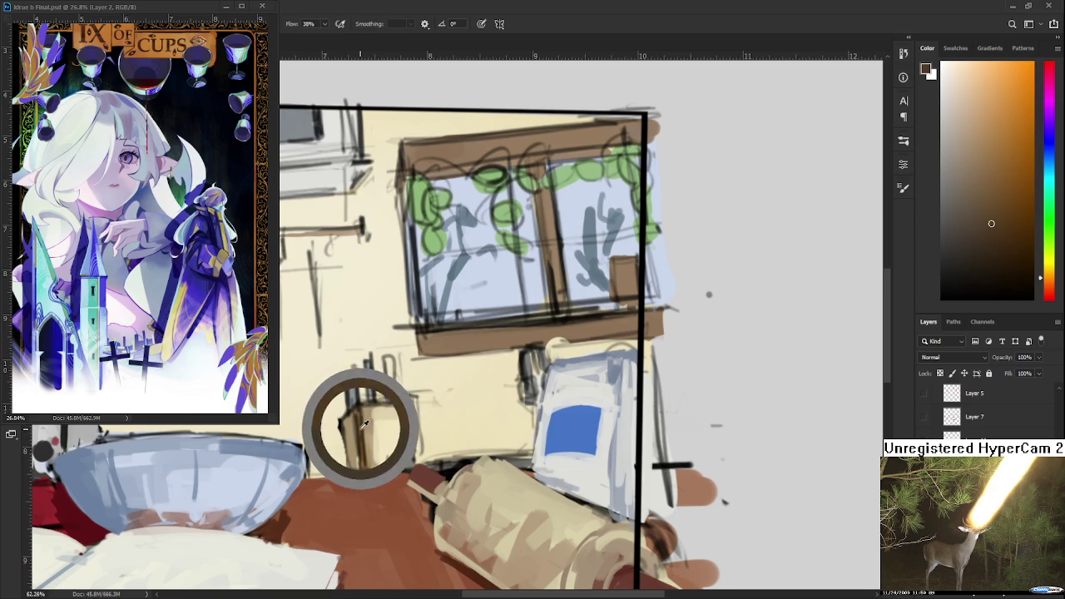
left_click(361, 433, "alt")
left_click(362, 411, "alt")
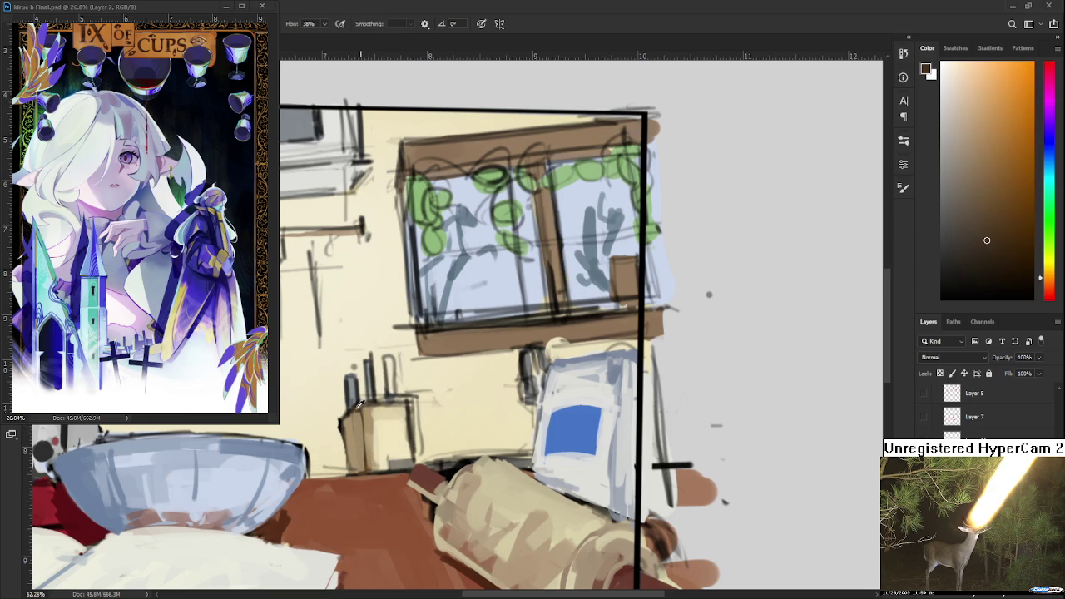
left_click(347, 451, "alt")
key("e")
mouse_move(337, 412)
left_mouse_down()
mouse_move(336, 475)
mouse_move(335, 414)
mouse_move(337, 474)
mouse_move(347, 416)
left_mouse_up()
key("b")
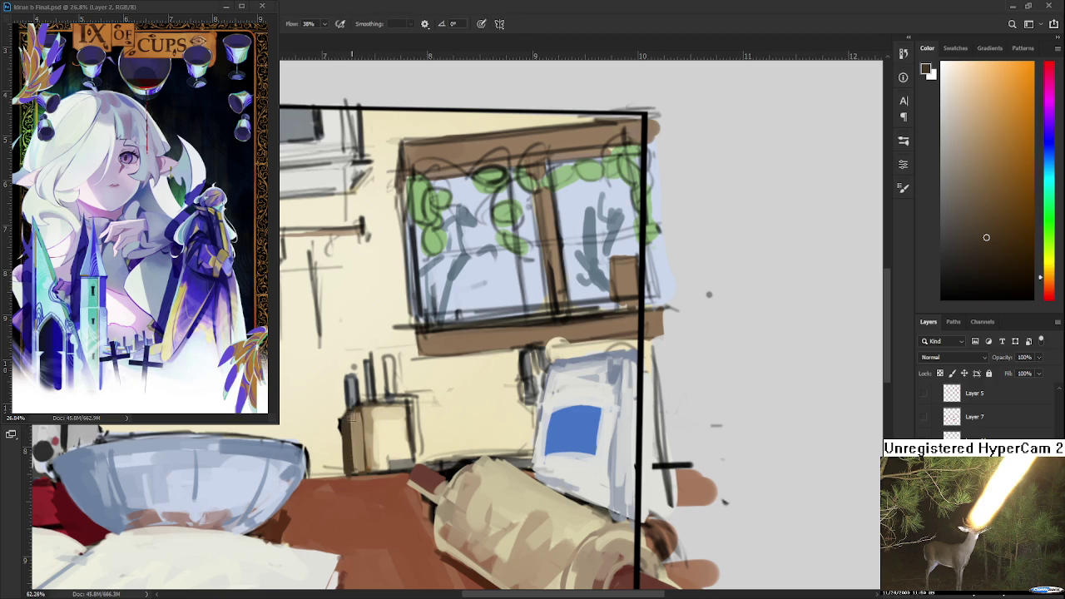
Paint tan strokes and a light stroke along the knife block's left edge.
left_click(354, 441, "alt")
left_click_drag(349, 466, 351, 428)
left_click(345, 426, "alt")
left_click_drag(354, 471, 357, 409)
left_click(356, 430, "alt")
left_click(377, 430, "alt")
left_click_drag(375, 465, 376, 406)
Add alternating light and dark tan strokes across the knife block.
left_click(367, 413, "alt")
left_click(391, 420, "alt")
left_click(373, 452, "alt")
left_click(356, 416, "alt")
left_click_drag(382, 409, 383, 458)
left_click(383, 412, "alt")
left_click(371, 416, "alt")
mouse_move(384, 411)
left_mouse_down()
mouse_move(386, 471)
mouse_move(394, 438)
mouse_move(397, 466)
left_mouse_up()
left_click(402, 424, "alt")
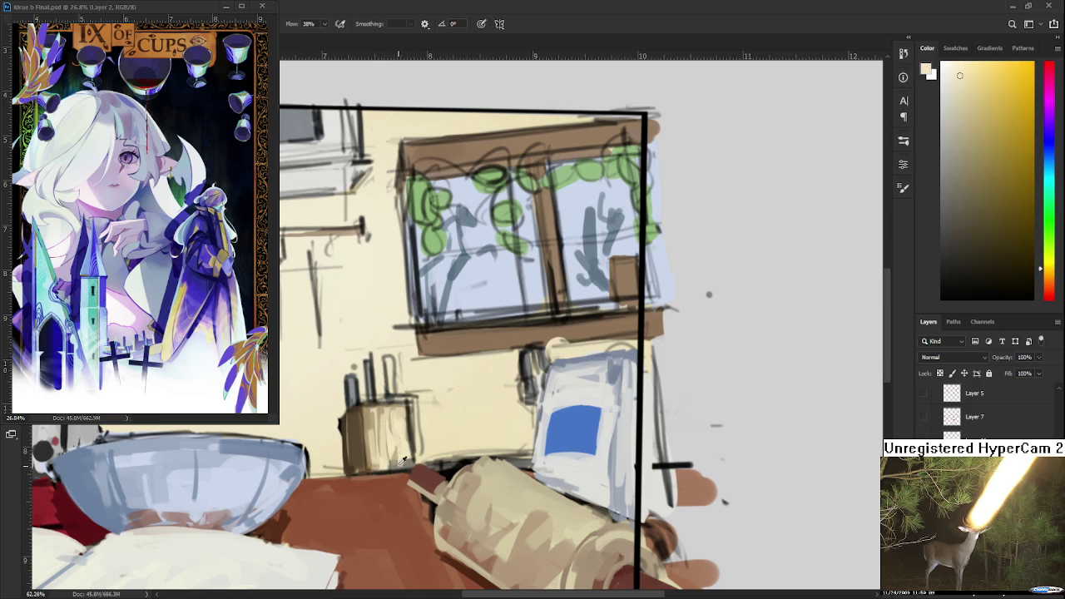
left_click(370, 415, "alt")
left_click_drag(406, 410, 402, 453)
Dab a light grey mark on the knife block's left edge.
left_click(396, 434, "alt")
mouse_move(341, 379)
left_mouse_down()
mouse_move(399, 401)
mouse_move(409, 431)
left_mouse_up()
left_click(408, 399, "alt")
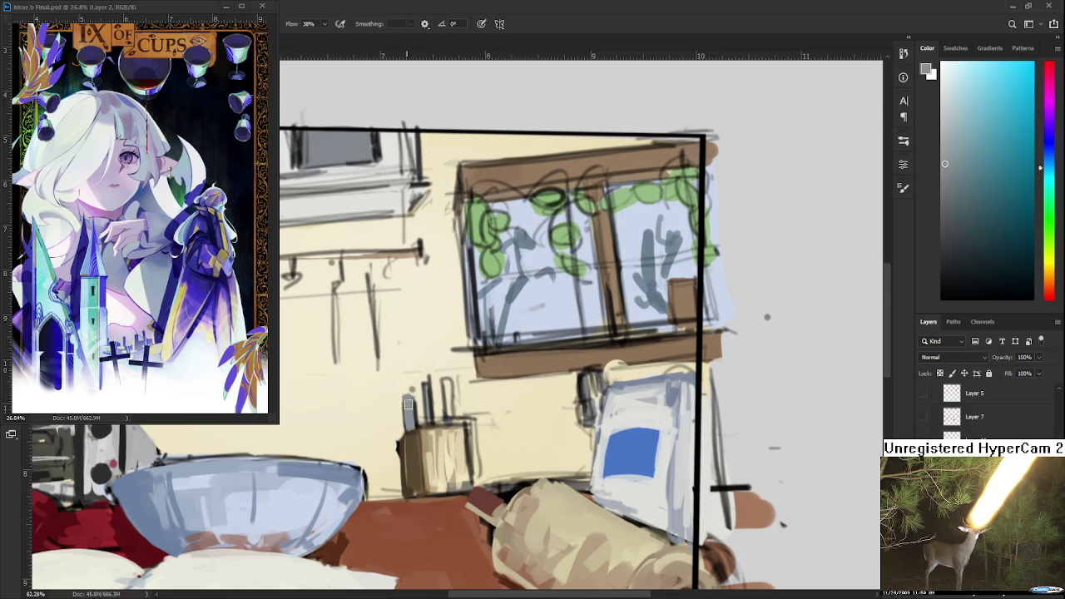
left_click(404, 396, "alt")
key("e")
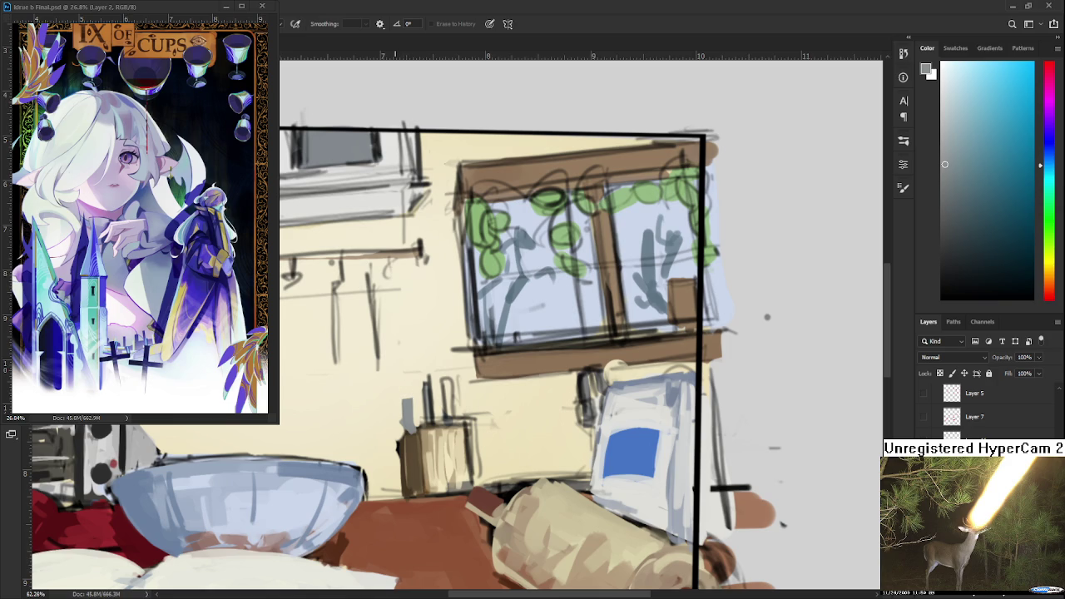
Darken the knife block's top edge, then erase its dark right edge and the stray marks nearby.
key("b")
left_click(411, 429, "alt")
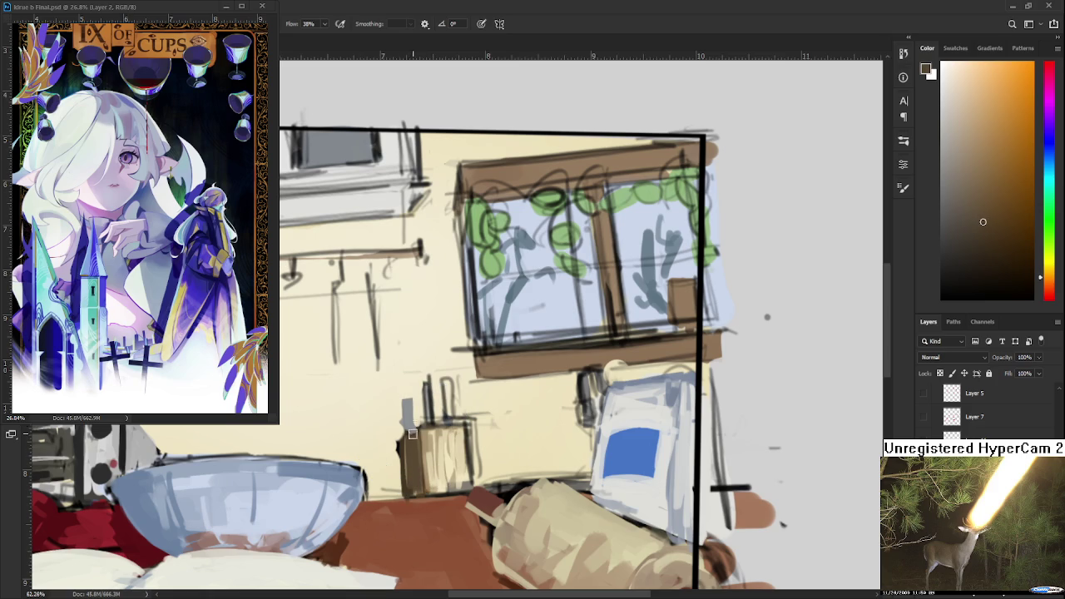
left_click_drag(416, 426, 466, 426)
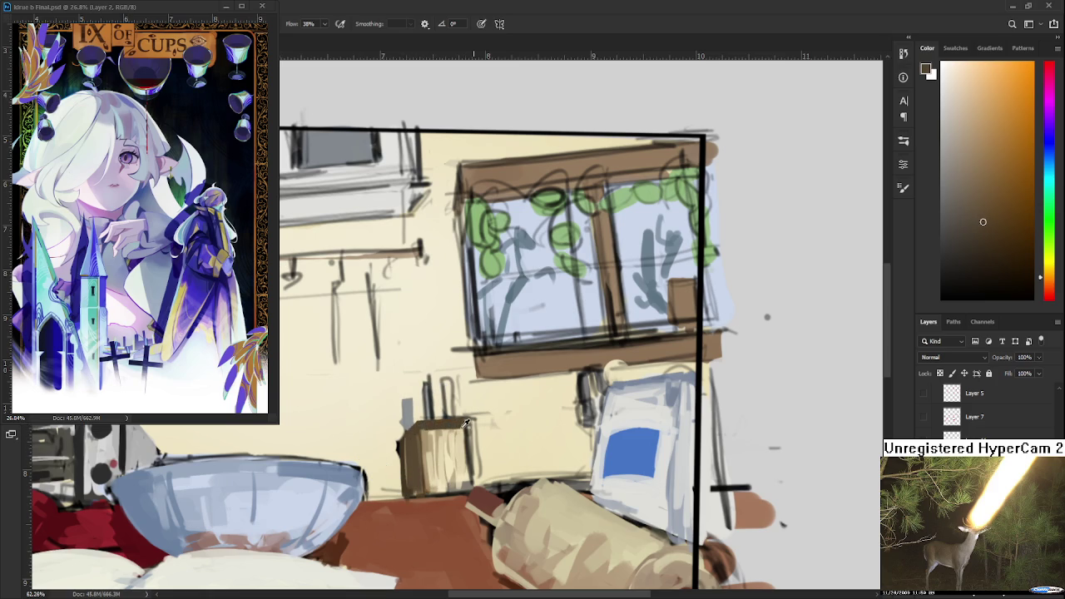
key("e")
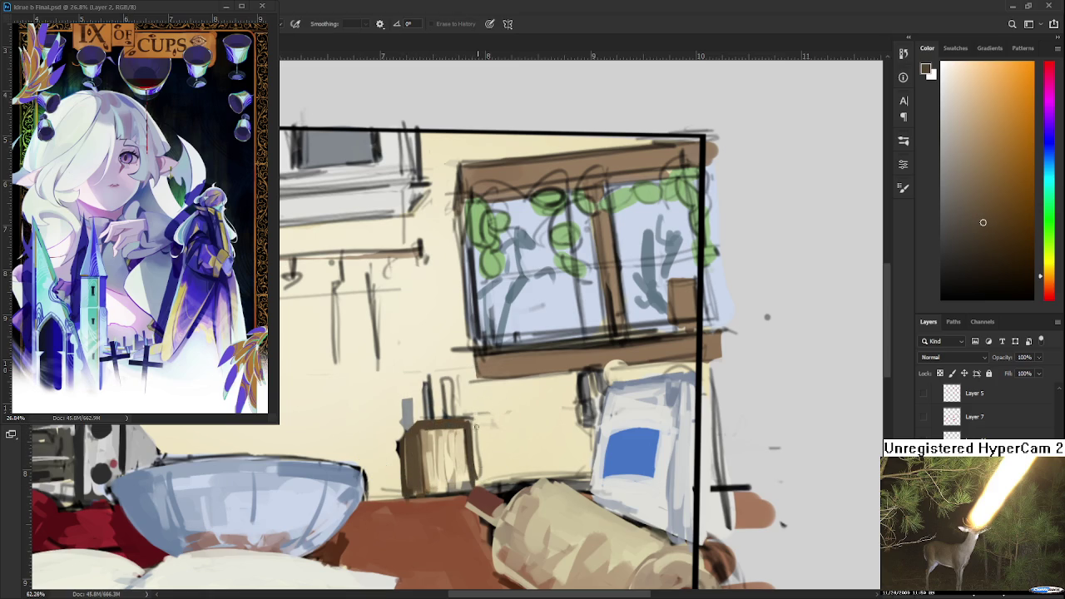
mouse_move(471, 416)
left_mouse_down()
mouse_move(474, 479)
mouse_move(475, 466)
left_mouse_up()
mouse_move(482, 414)
left_mouse_down()
mouse_move(470, 382)
mouse_move(570, 372)
left_mouse_up()
mouse_move(458, 378)
left_mouse_down()
mouse_move(456, 416)
mouse_move(459, 408)
mouse_move(431, 416)
left_mouse_up()
Paint two light grey-blue knife handles rising out of the block.
key("b")
left_click(409, 414, "alt")
left_click(408, 413, "alt")
left_click_drag(425, 379, 426, 420)
key("e")
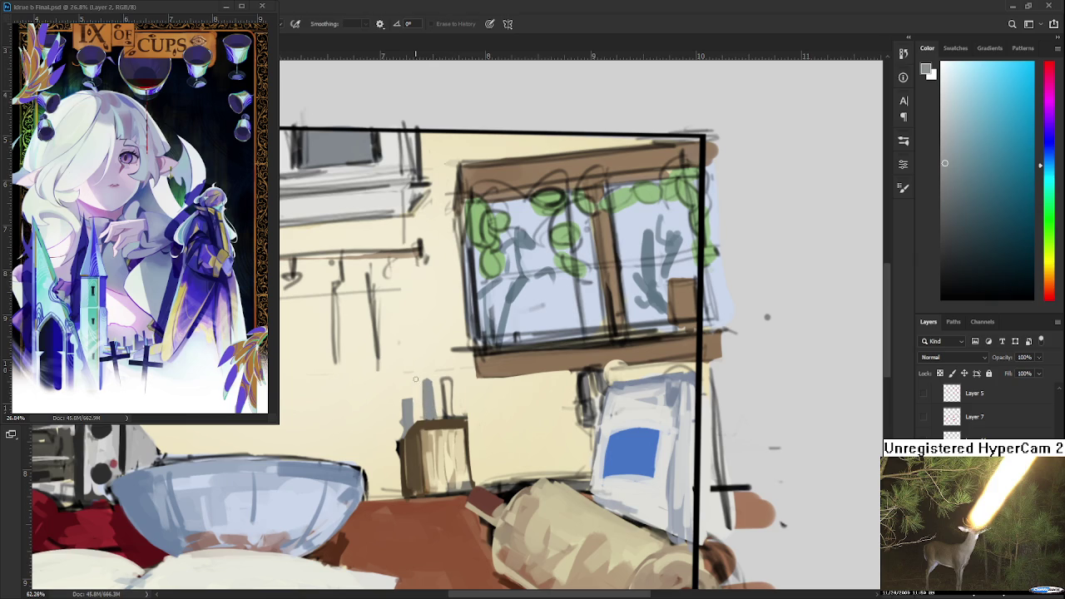
key("b")
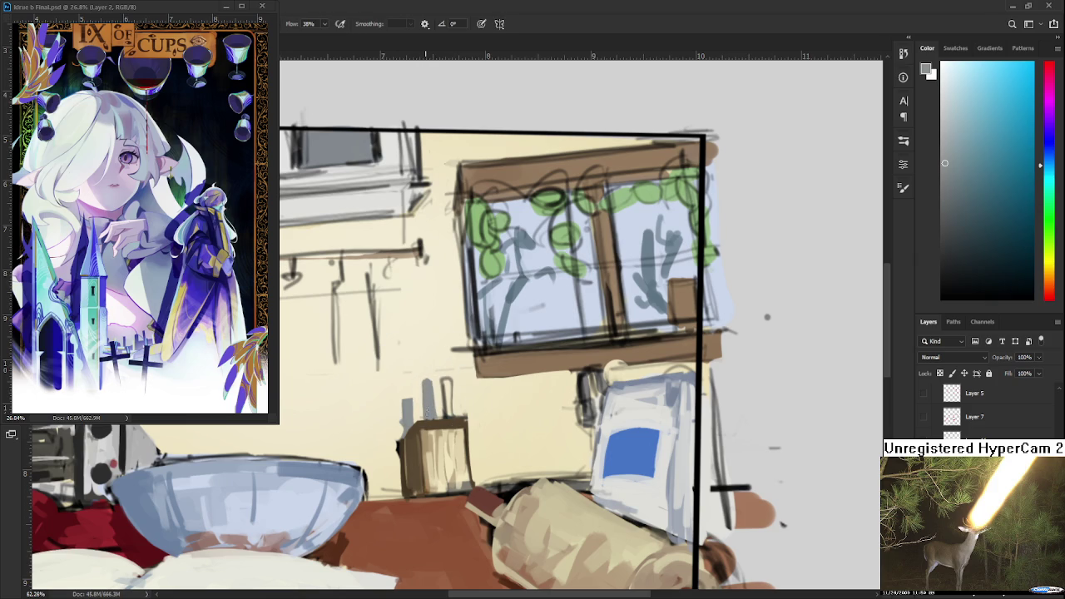
mouse_move(449, 413)
left_mouse_down()
mouse_move(446, 384)
mouse_move(456, 409)
left_mouse_up()
key("e")
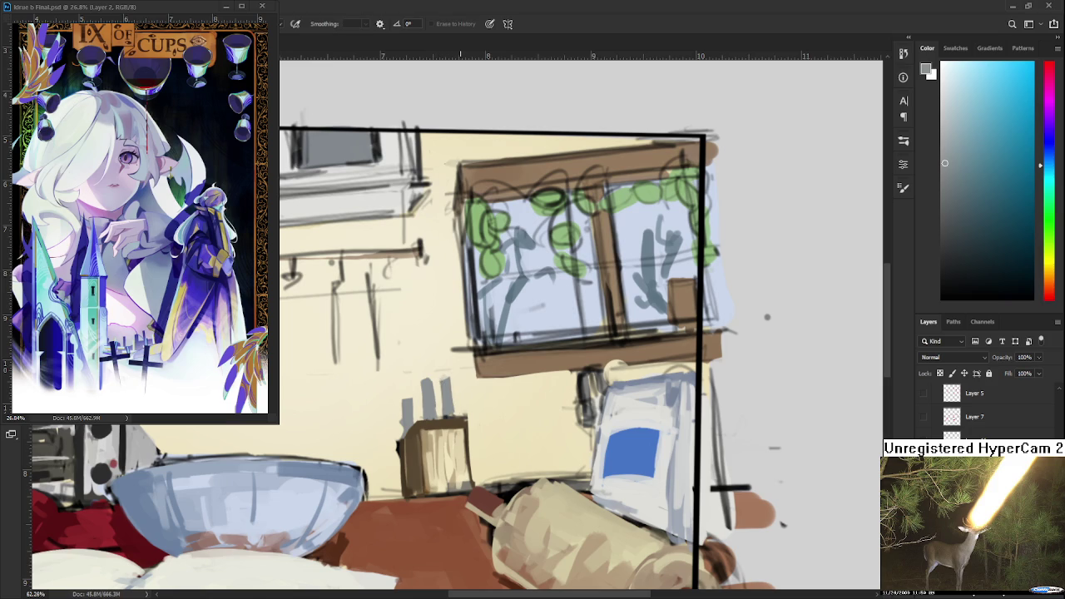
scroll(456, 383, "down", 4)
scroll(456, 383, "down", 3)
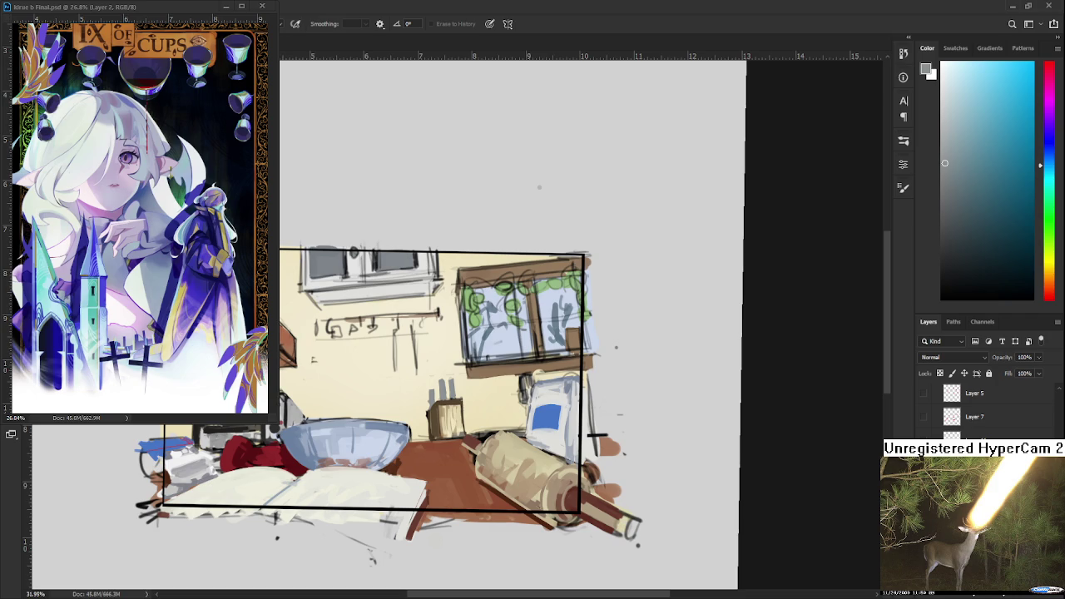
scroll(514, 506, "up", 1)
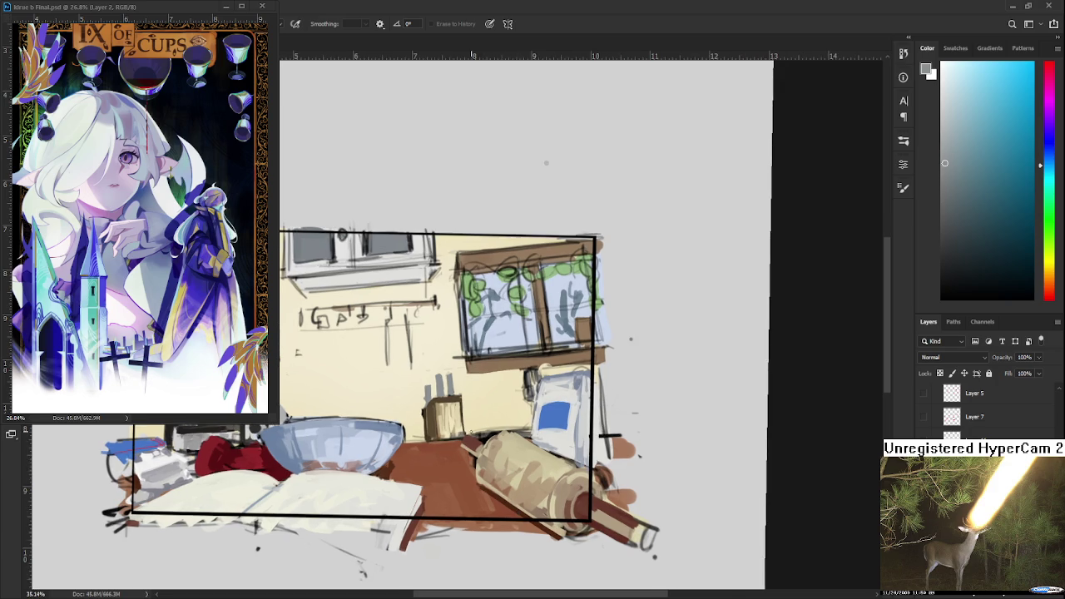
scroll(485, 508, "up", 1)
scroll(484, 509, "up", 1)
scroll(485, 509, "up", 1)
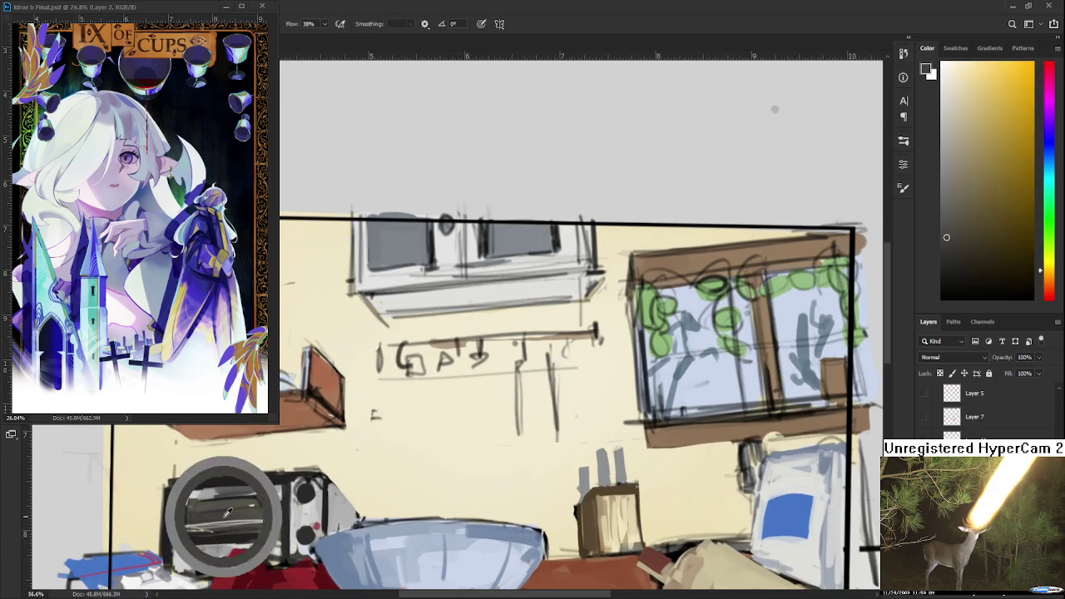
scroll(466, 512, "up", 1)
left_click_drag(494, 499, 457, 510)
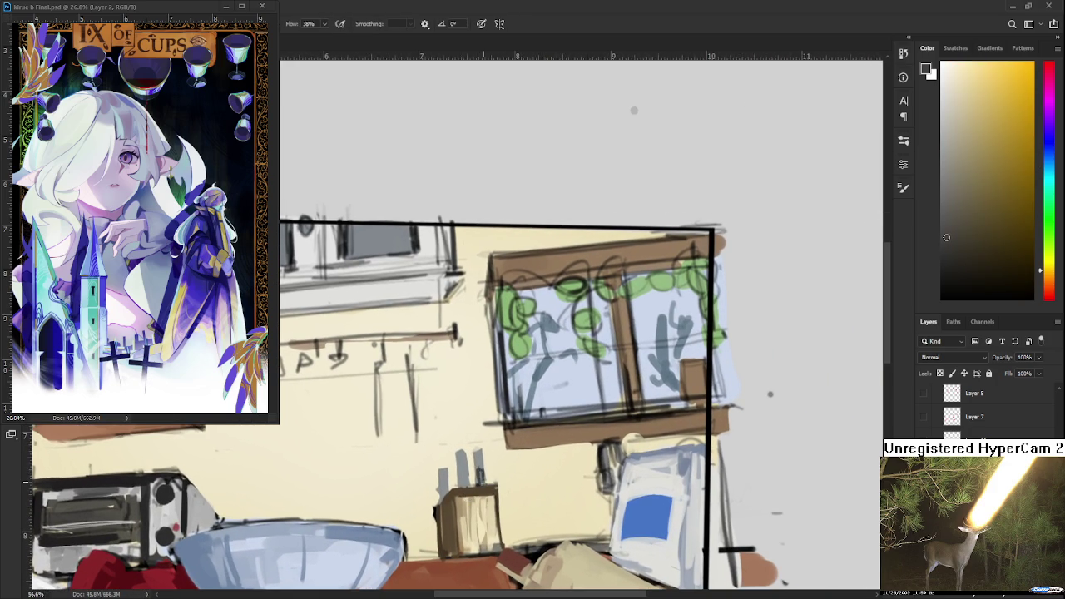
left_click(481, 467, "alt")
left_click(481, 468, "alt")
left_click(480, 463, "alt")
left_click(479, 463, "alt")
left_click(482, 467, "alt")
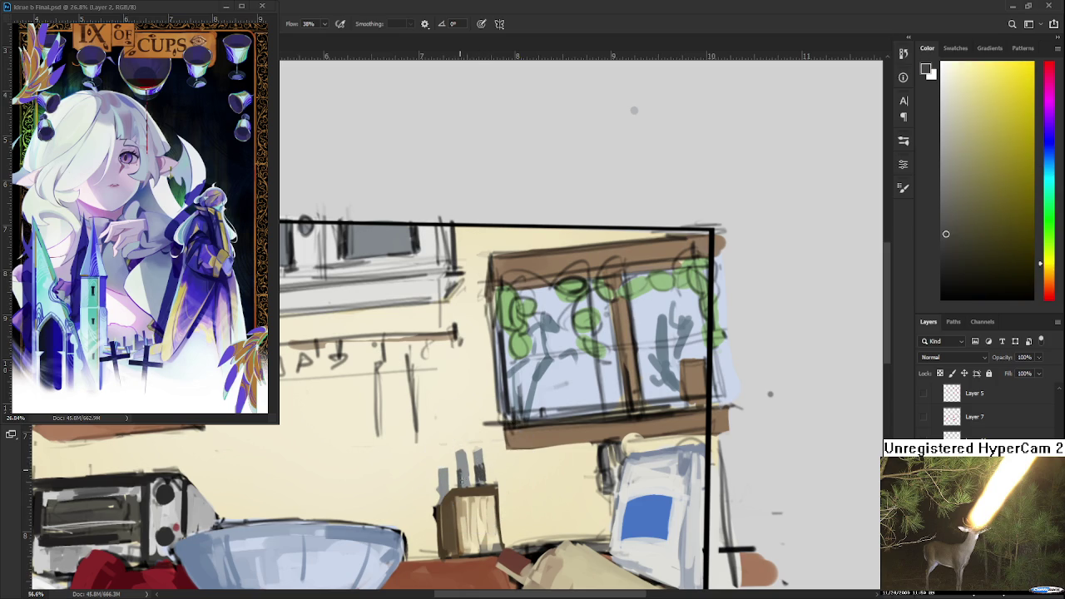
left_click(466, 462, "alt")
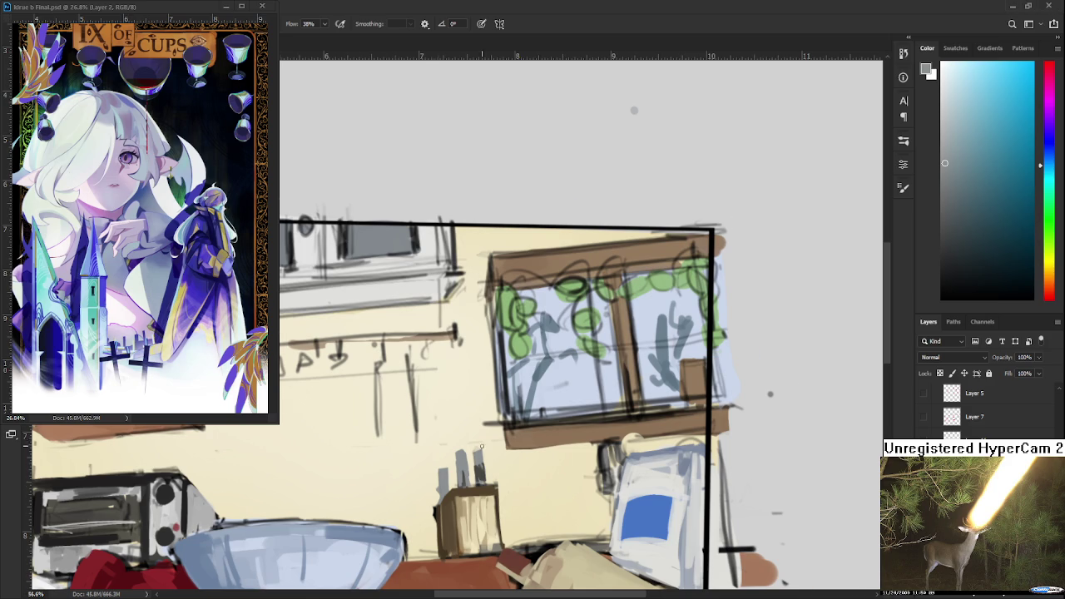
scroll(481, 447, "up", 1)
scroll(466, 487, "up", 1)
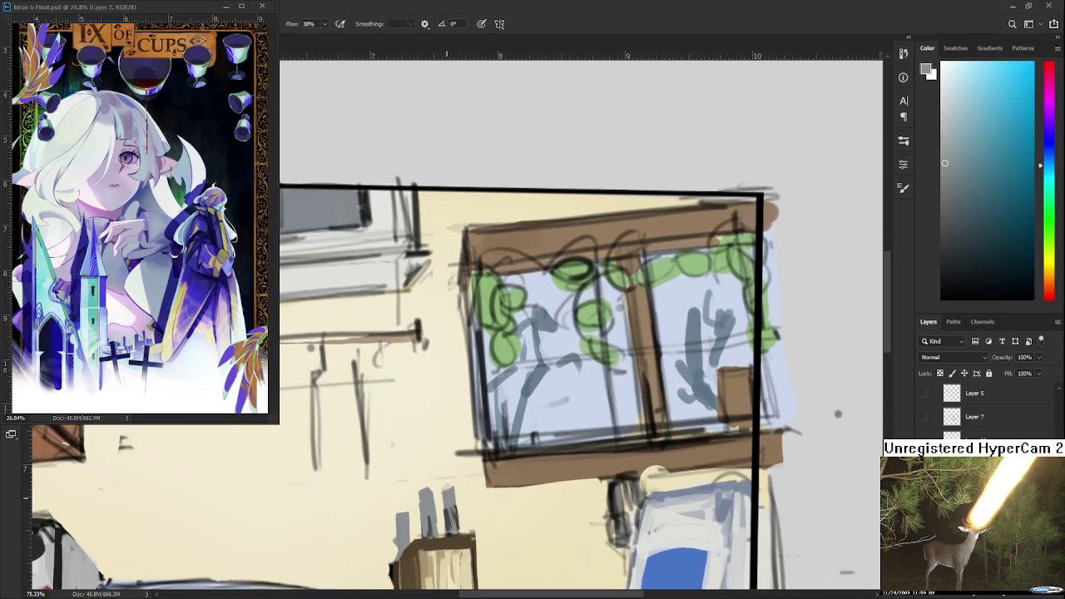
left_click(439, 511, "alt")
mouse_move(421, 495)
left_mouse_down()
mouse_move(421, 536)
mouse_move(421, 504)
mouse_move(436, 532)
mouse_move(426, 504)
mouse_move(417, 531)
left_mouse_up()
mouse_move(416, 533)
left_mouse_down()
mouse_move(428, 496)
mouse_move(411, 519)
left_mouse_up()
left_click_drag(420, 481, 420, 501)
left_click(422, 487, "alt")
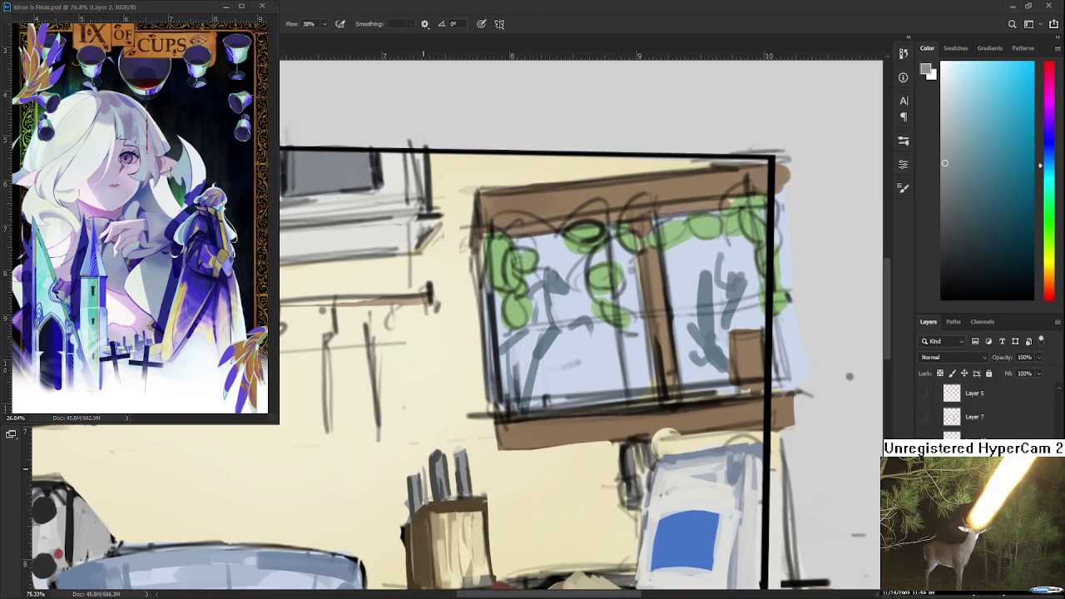
left_click(426, 478, "alt")
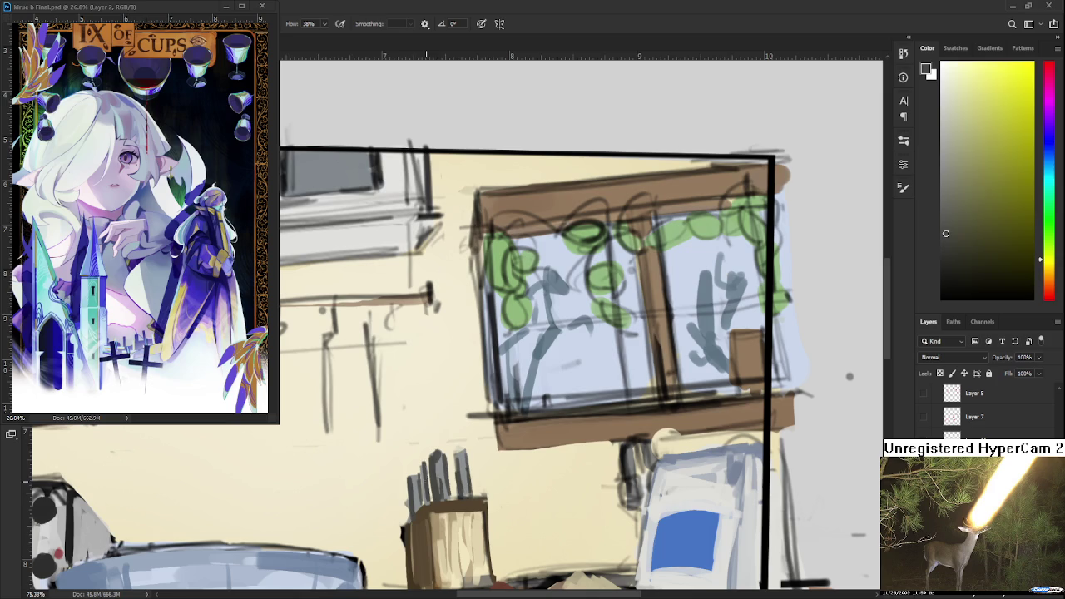
left_click(441, 458, "alt")
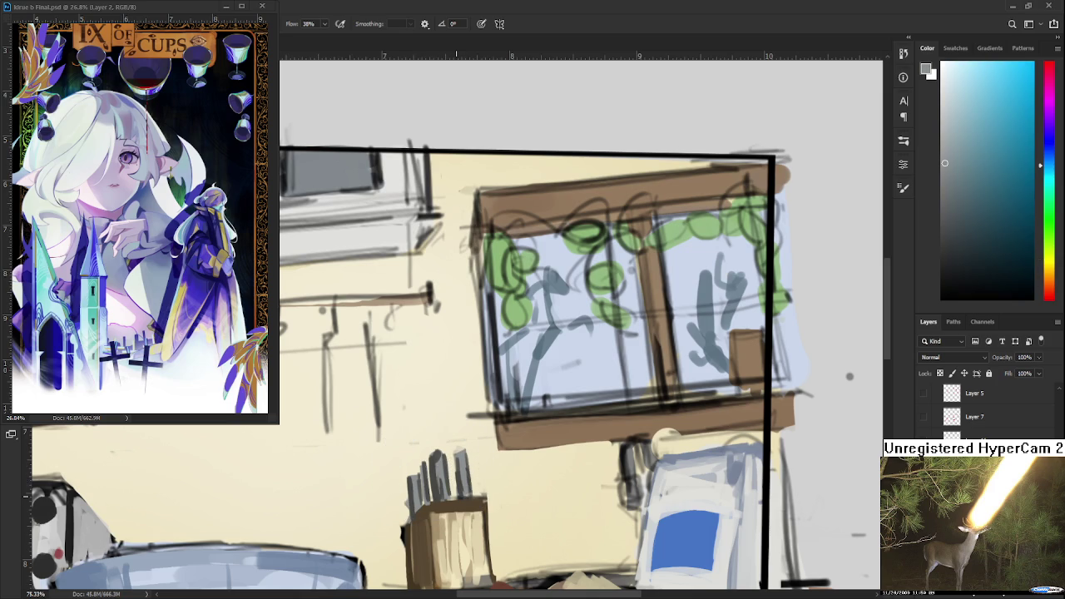
scroll(483, 485, "down", 5)
scroll(501, 479, "up", 4)
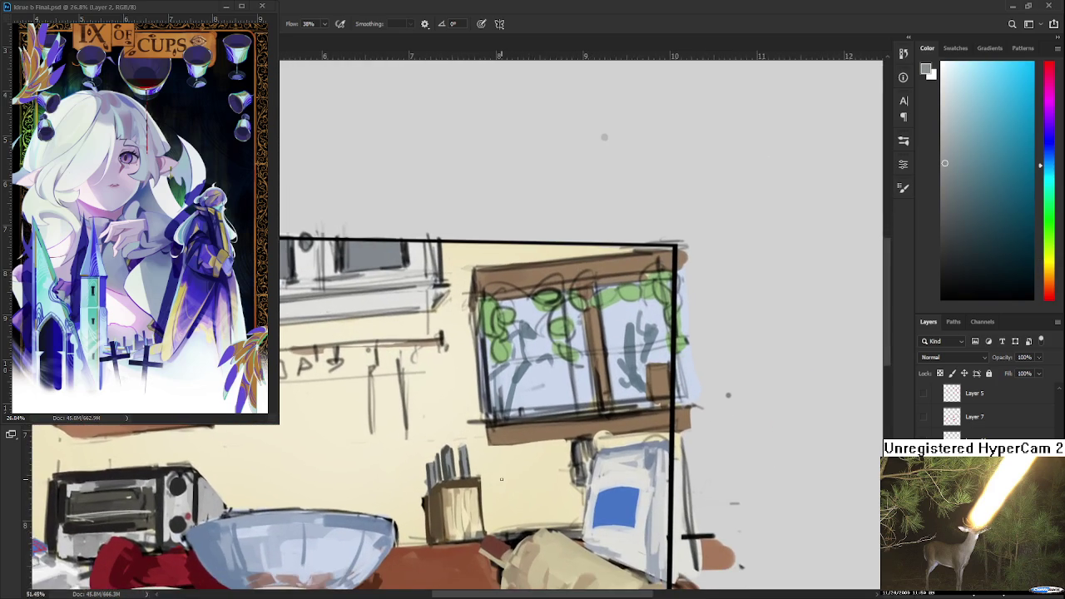
scroll(501, 479, "up", 1)
key("l")
Select the knife block with the lasso, skew it into perspective, and apply the transform.
mouse_move(401, 460)
left_mouse_down()
mouse_move(489, 525)
mouse_move(392, 491)
left_mouse_up()
key("ctrl+t")
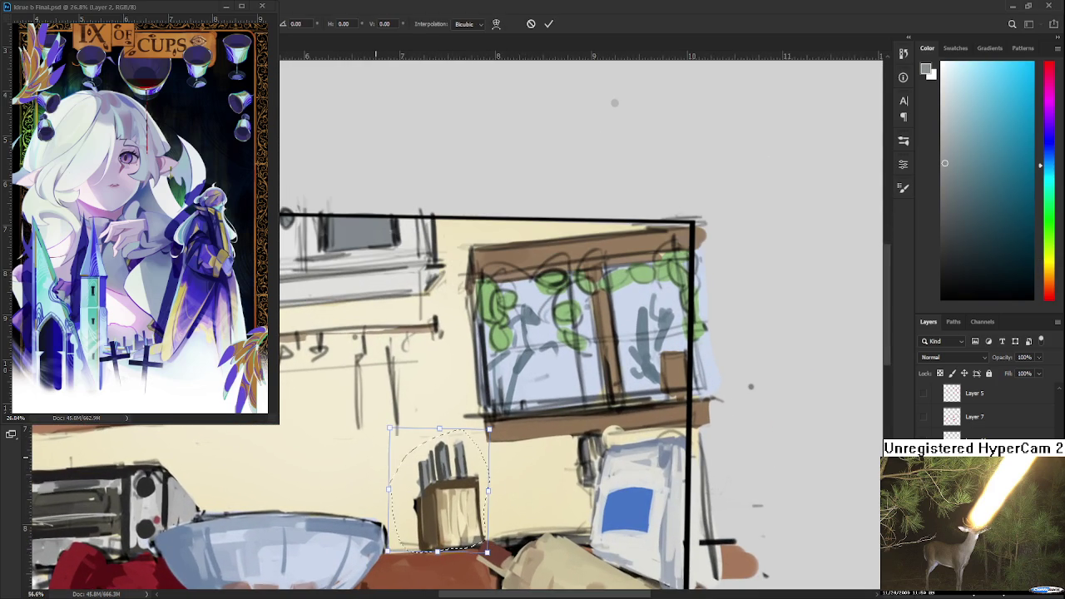
left_click_drag(439, 431, 444, 430)
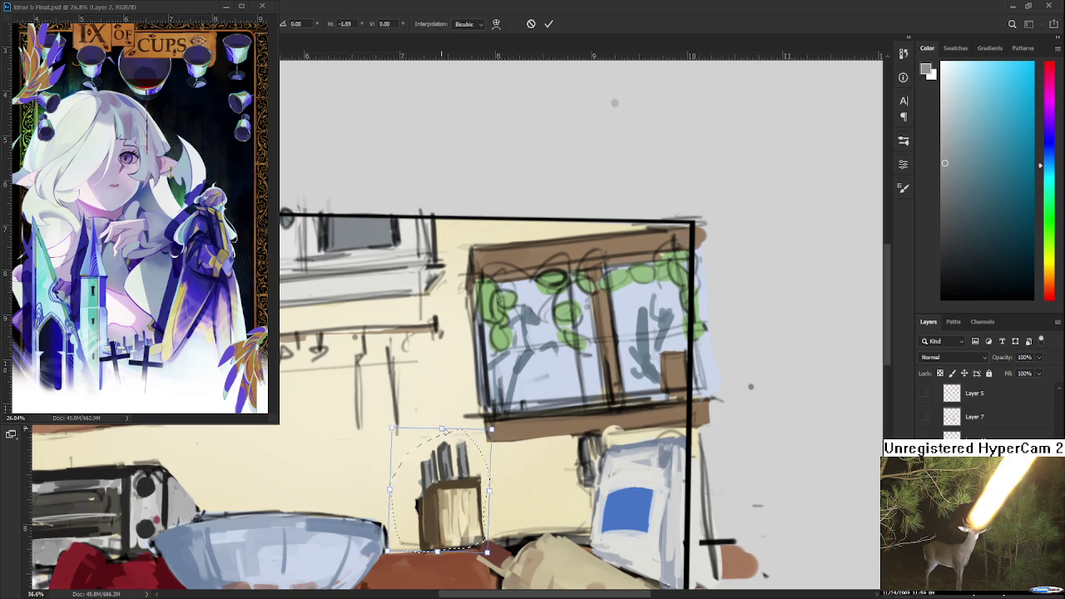
left_click_drag(388, 553, 391, 555)
left_click_drag(493, 431, 446, 434)
key("Return")
scroll(447, 435, "down", 2)
scroll(487, 487, "up", 1)
scroll(487, 490, "up", 1)
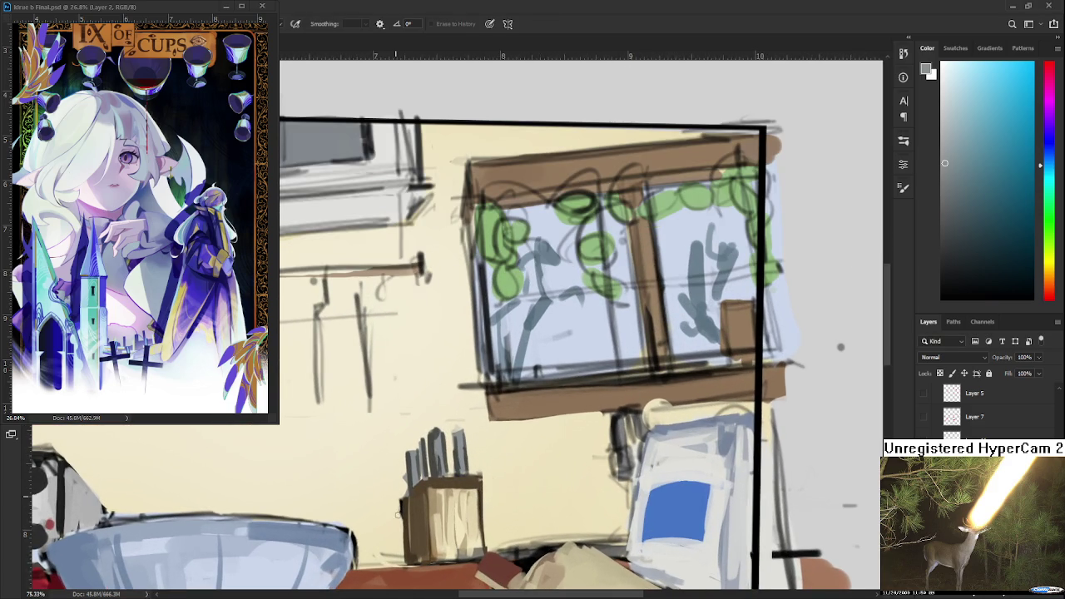
Paint dark brown strokes down the knife block's left side.
left_click_drag(402, 499, 402, 564)
mouse_move(466, 490)
left_mouse_down()
mouse_move(449, 506)
mouse_move(474, 432)
left_mouse_up()
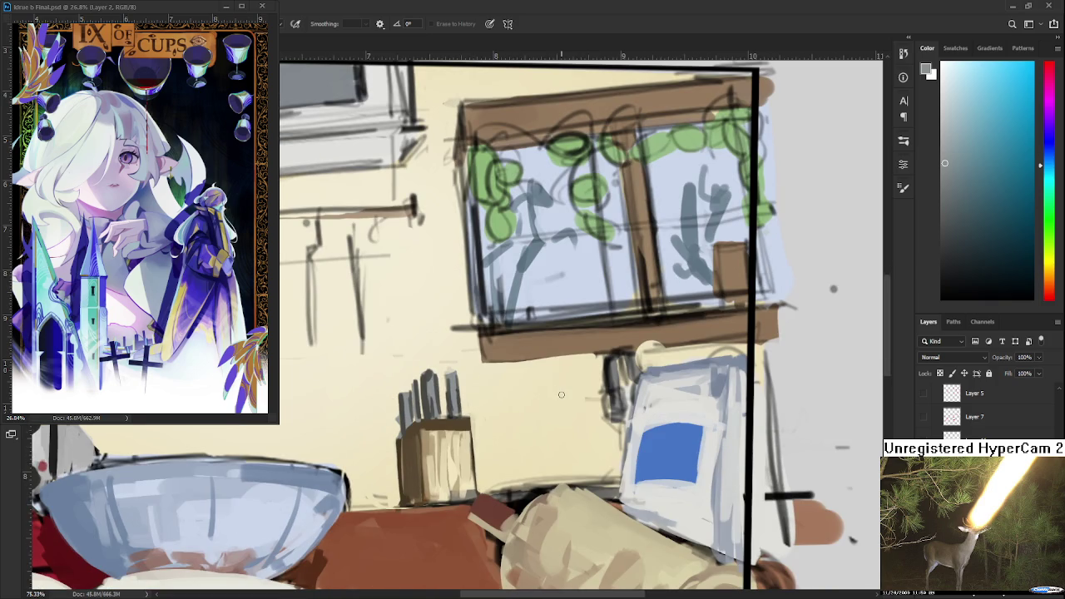
key("b")
left_click(412, 454, "alt")
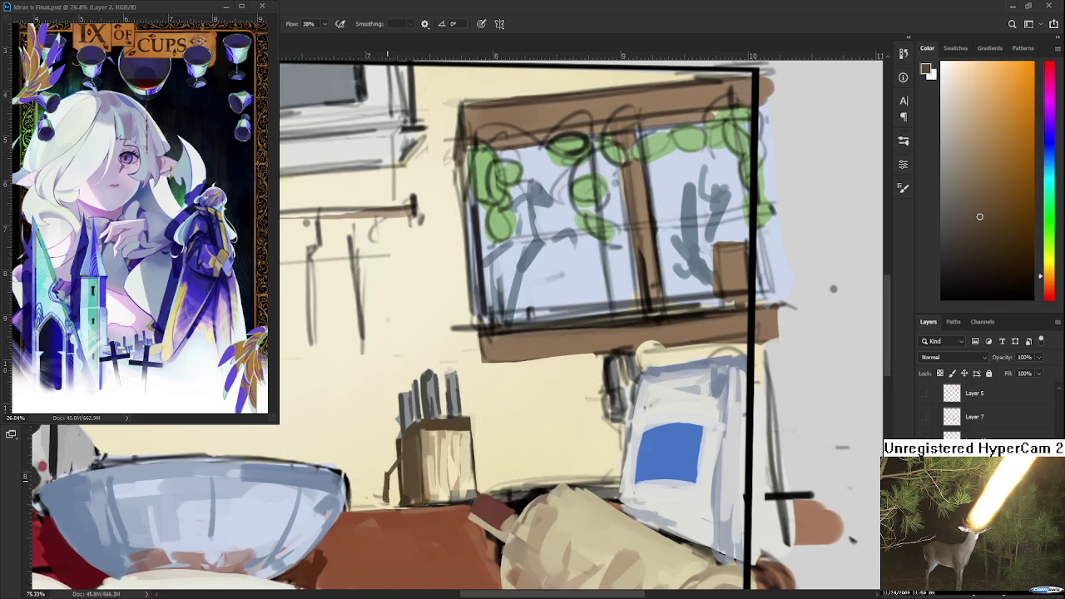
mouse_move(394, 471)
left_mouse_down()
mouse_move(391, 500)
mouse_move(396, 490)
left_mouse_up()
left_click(428, 464, "alt")
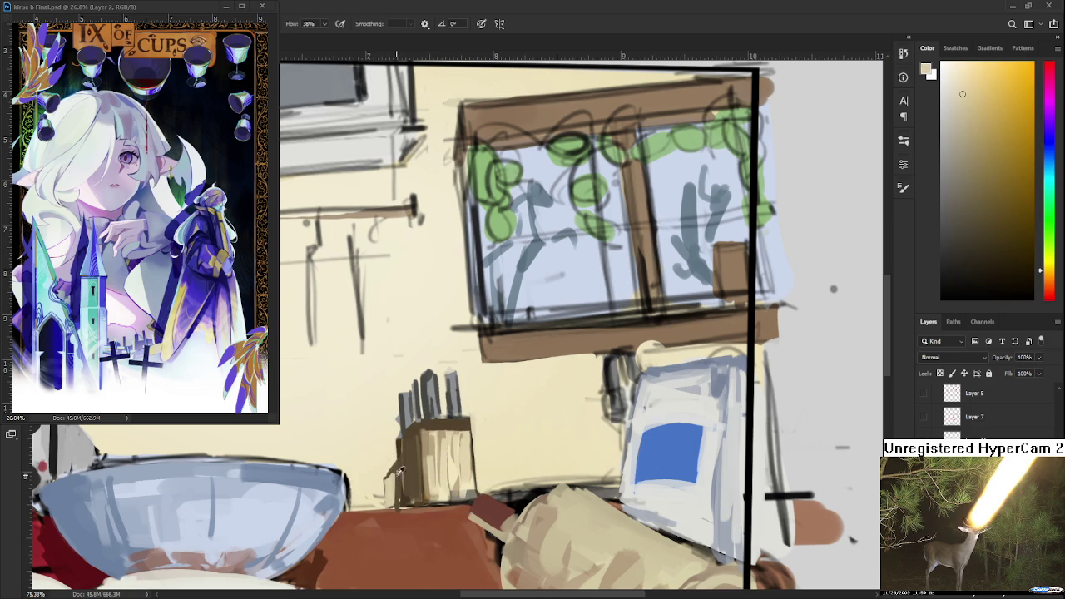
left_click(400, 478, "alt")
left_click_drag(396, 471, 397, 508)
Alternate light cream and dark brown strokes along the block's left edge.
left_click(393, 476, "alt")
left_click(409, 478, "alt")
left_click(397, 492, "alt")
mouse_move(402, 464)
left_mouse_down()
mouse_move(402, 496)
mouse_move(401, 445)
mouse_move(404, 504)
mouse_move(401, 443)
mouse_move(404, 501)
left_mouse_up()
left_click(407, 497, "alt")
left_click(397, 490, "alt")
left_click(405, 499, "alt")
mouse_move(404, 442)
left_mouse_down()
mouse_move(404, 484)
mouse_move(428, 445)
mouse_move(427, 466)
left_mouse_up()
left_click(434, 472, "alt")
left_click(425, 430, "alt")
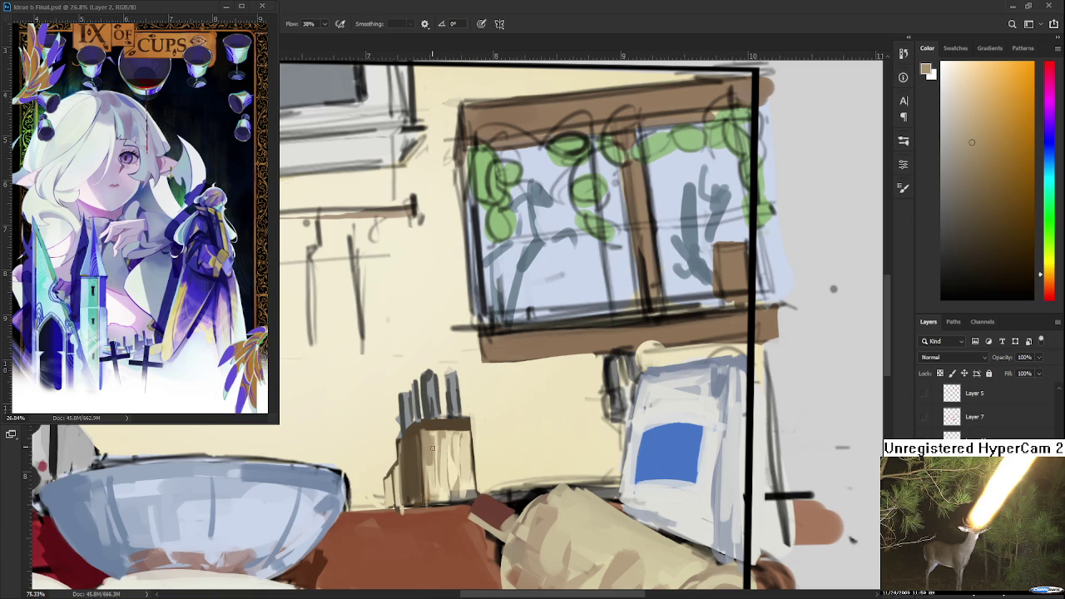
Sample a lighter beige from the knife block's front.
left_click(436, 433, "alt")
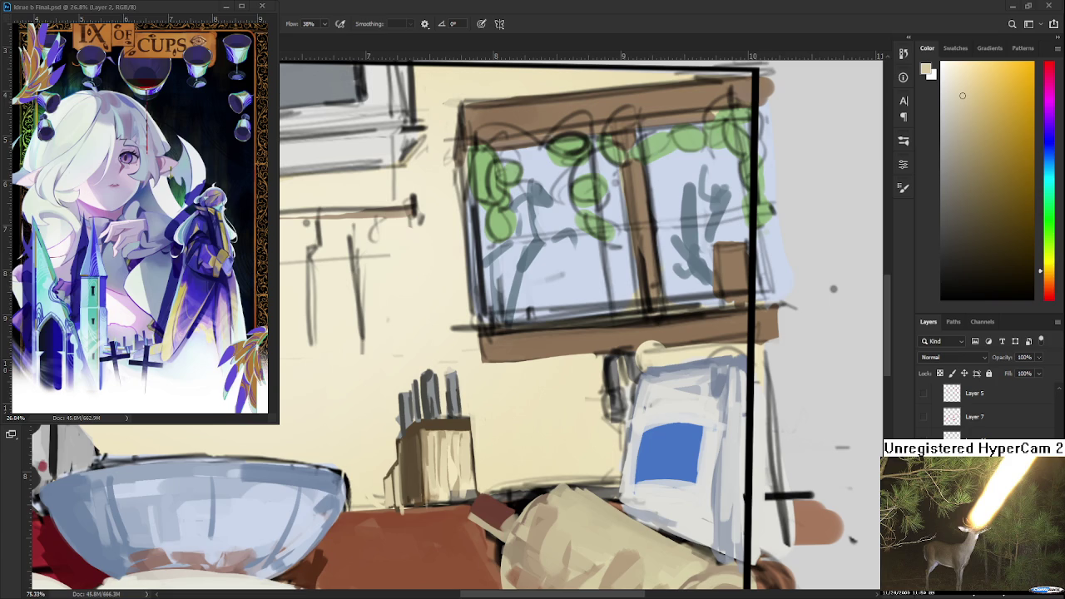
Paint light beige vertical strokes on the knife block front, covering the dark mark.
scroll(510, 402, "down", 3)
scroll(511, 402, "up", 1)
left_click(441, 426, "alt")
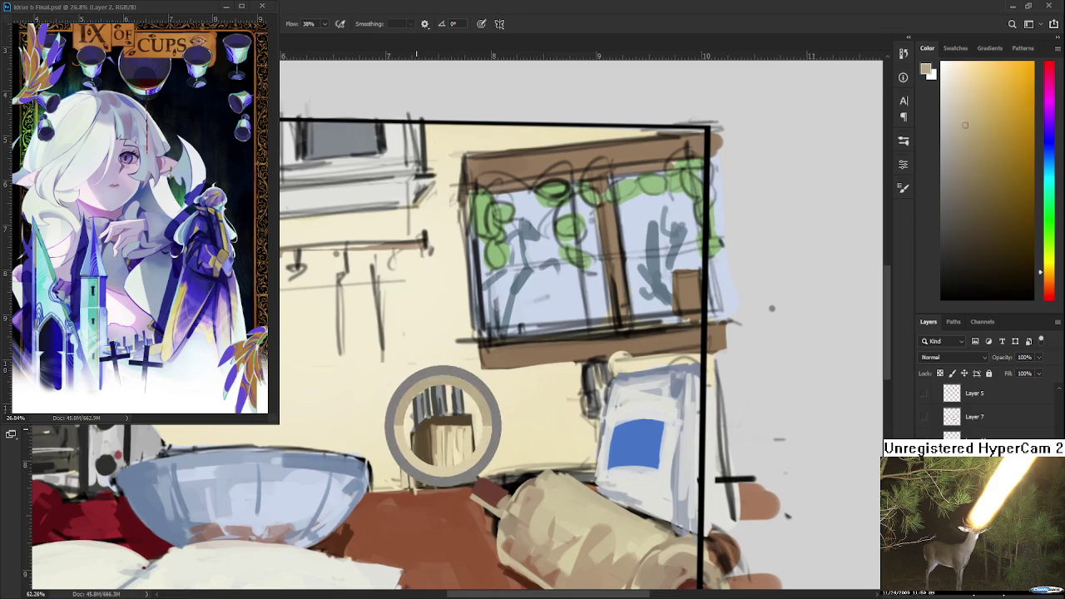
mouse_move(436, 424)
left_mouse_down()
mouse_move(468, 422)
mouse_move(435, 472)
left_mouse_up()
left_click(427, 422, "alt")
left_click(445, 411, "alt")
mouse_move(435, 421)
left_mouse_down()
mouse_move(435, 473)
mouse_move(451, 481)
left_mouse_up()
left_click(463, 434, "alt")
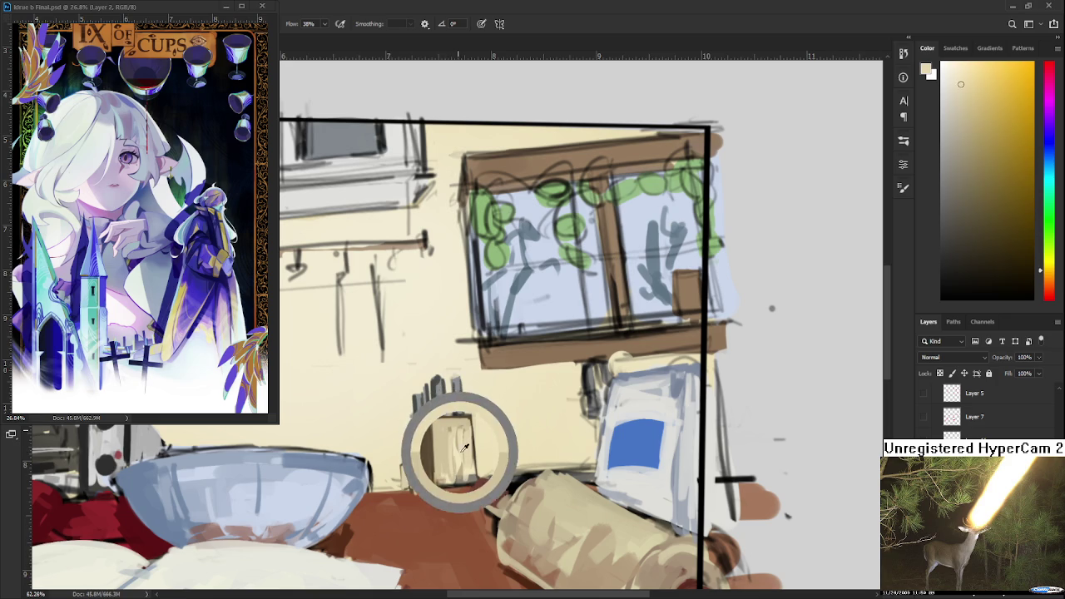
left_click_drag(449, 428, 443, 483)
Add dark vertical grain strokes and light touches on the block's lower front and left edge.
left_click(453, 434, "alt")
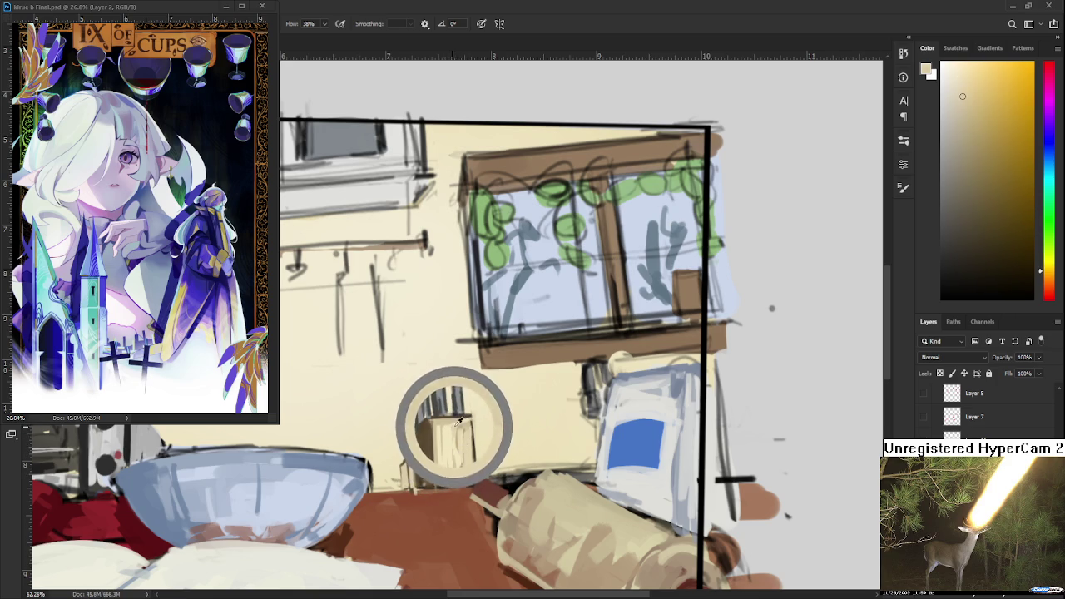
left_click(452, 424, "alt")
mouse_move(451, 420)
left_mouse_down()
mouse_move(448, 447)
mouse_move(466, 450)
mouse_move(446, 456)
left_mouse_up()
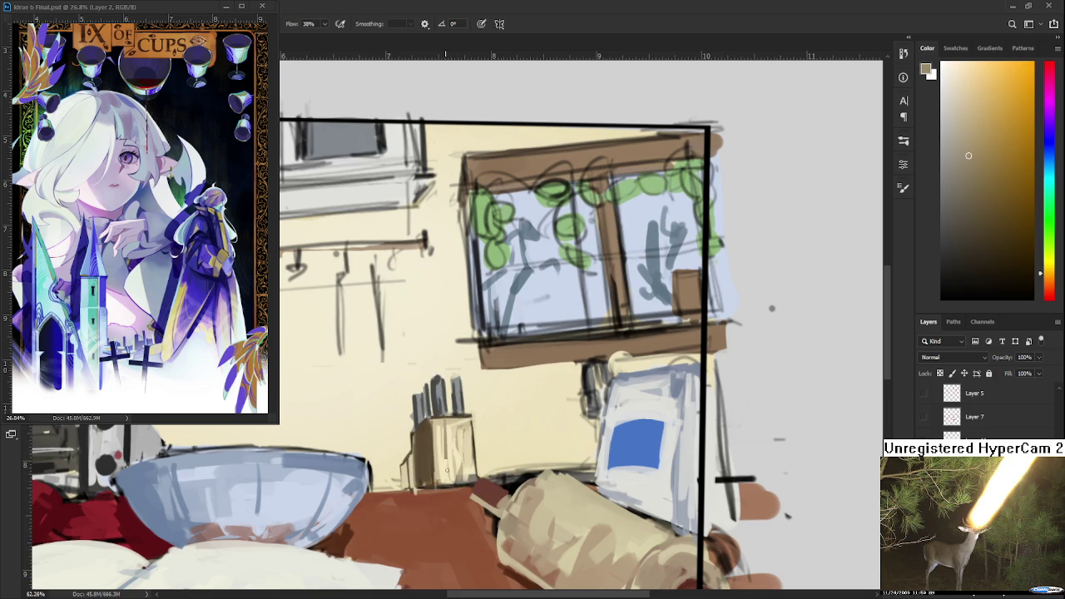
left_click_drag(467, 419, 468, 471)
scroll(464, 457, "down", 5)
scroll(541, 250, "up", 2)
scroll(589, 136, "up", 2)
scroll(453, 455, "up", 1)
left_click(441, 440, "alt")
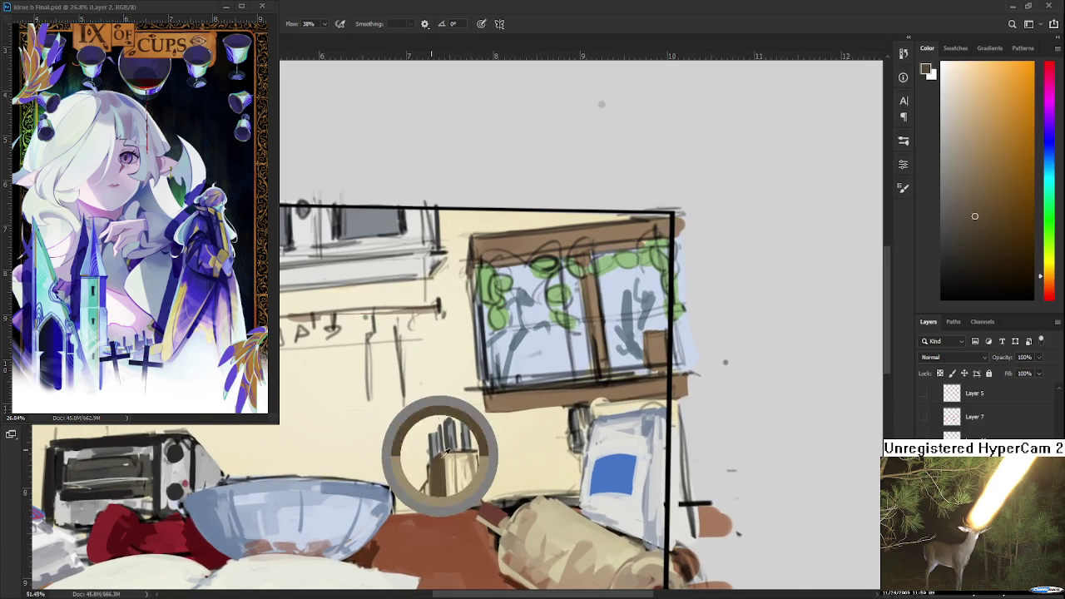
mouse_move(445, 479)
left_mouse_down()
mouse_move(447, 508)
mouse_move(436, 449)
left_mouse_up()
left_click(452, 485, "alt")
scroll(441, 450, "down", 5)
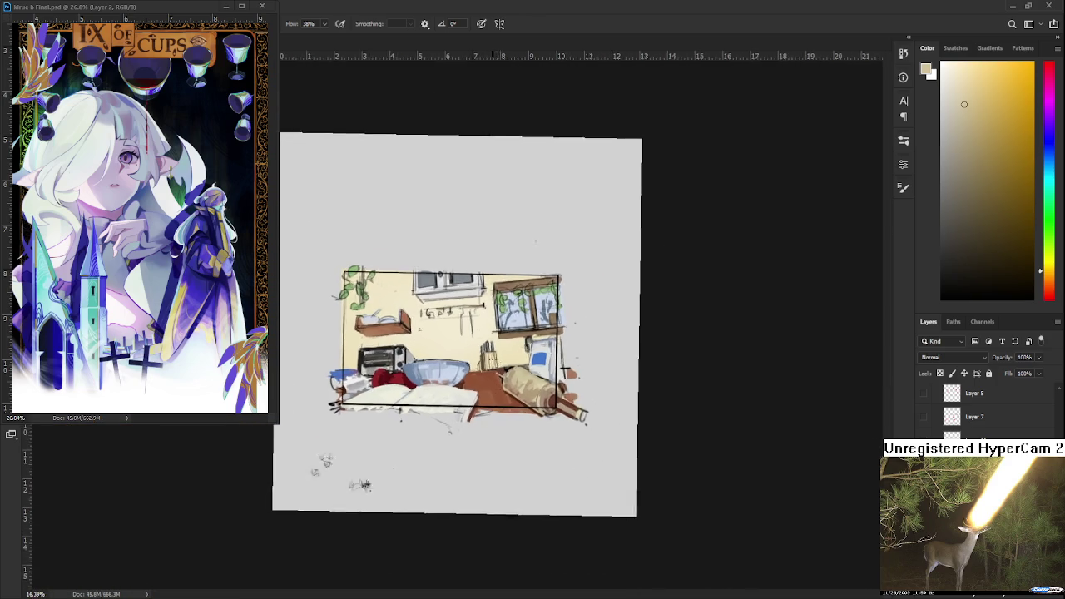
Sample dark yellow-green, light blue-grey and dark yellow colours around the window shelf.
scroll(487, 412, "up", 4)
scroll(499, 399, "up", 1)
scroll(524, 374, "down", 1)
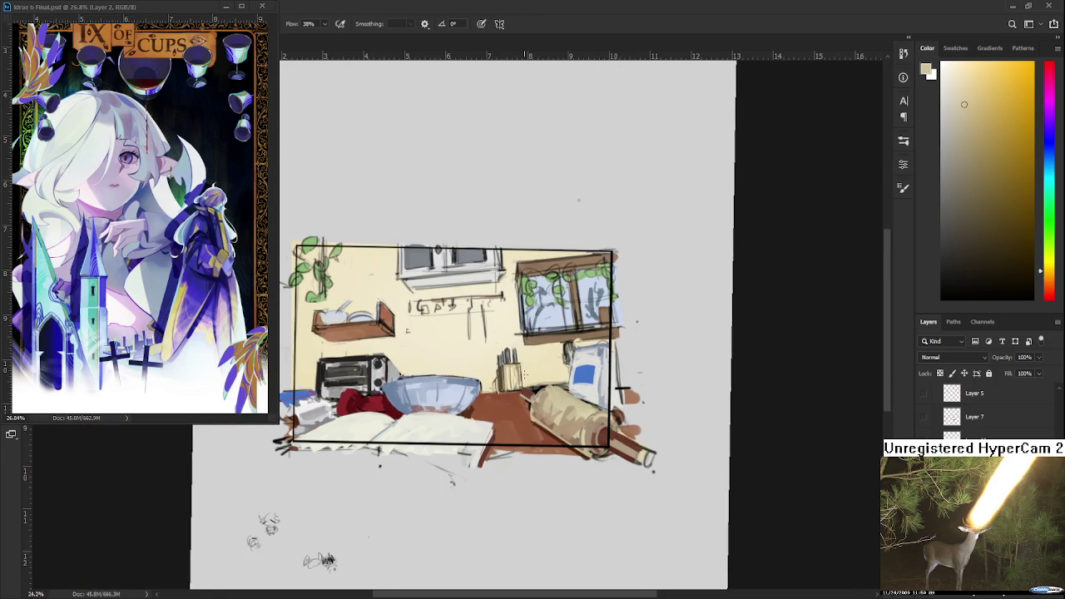
scroll(524, 375, "down", 2)
scroll(524, 375, "down", 1)
scroll(522, 400, "up", 5)
scroll(519, 446, "up", 2)
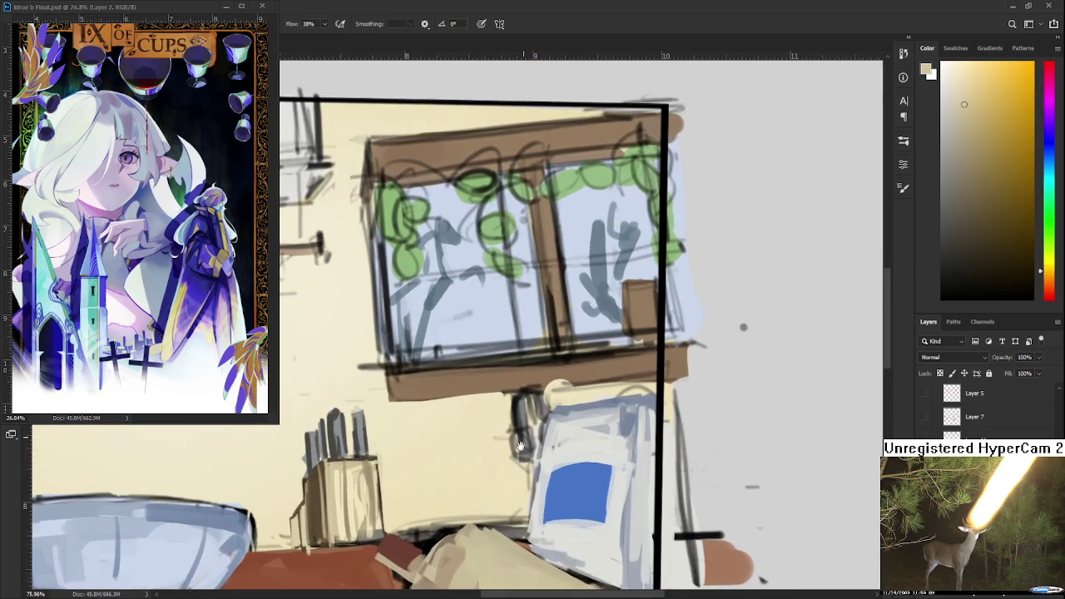
left_click(266, 463, "alt")
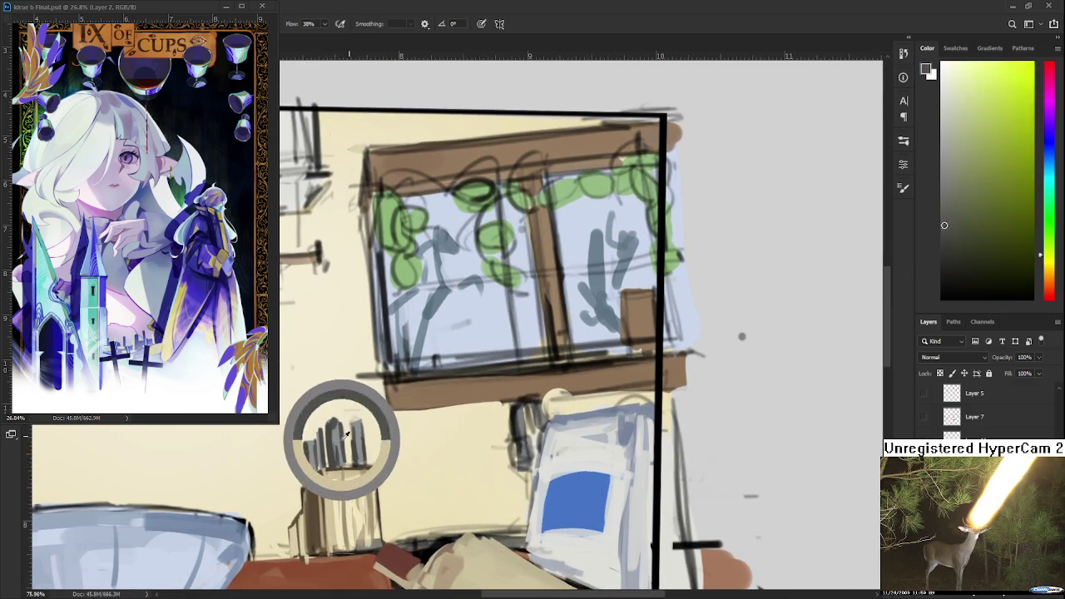
left_click_drag(347, 436, 516, 425)
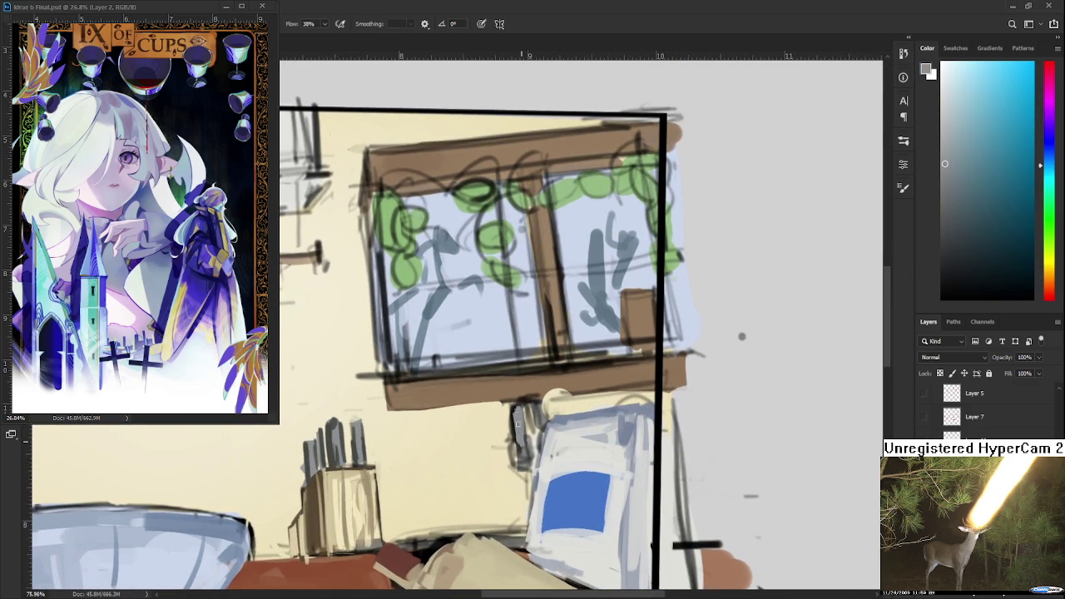
left_click(335, 437, "alt")
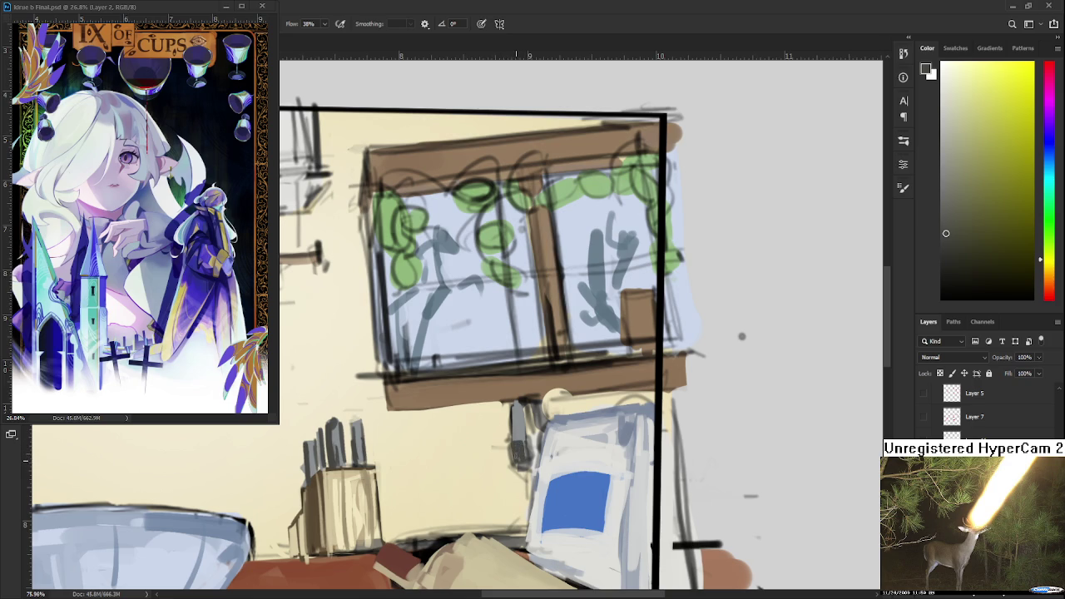
Erase small stray marks near the frame line beside the shelf.
key("e")
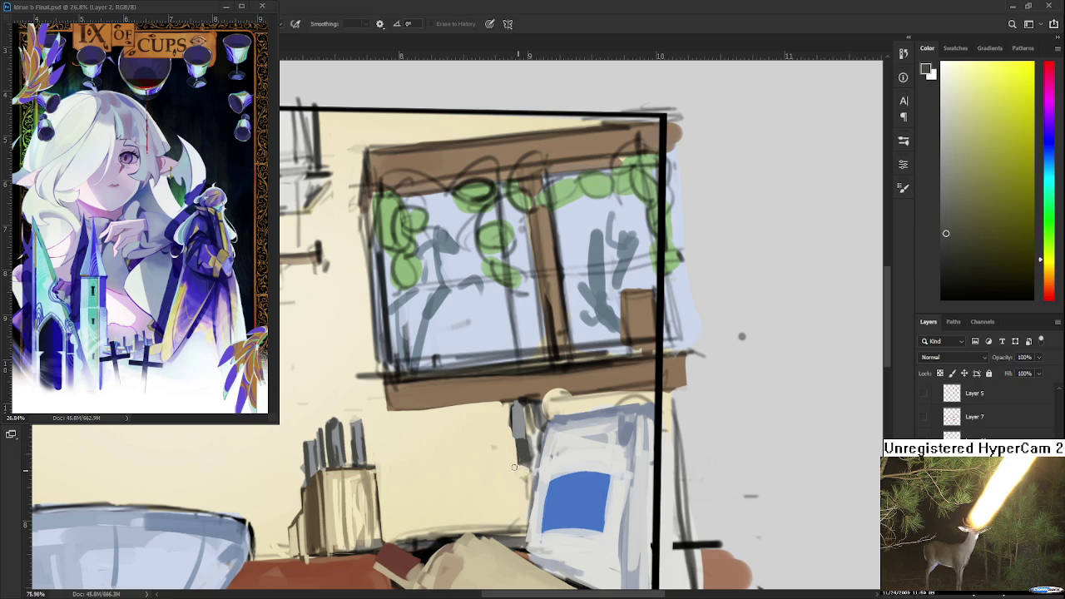
left_click_drag(530, 482, 534, 441)
key("b")
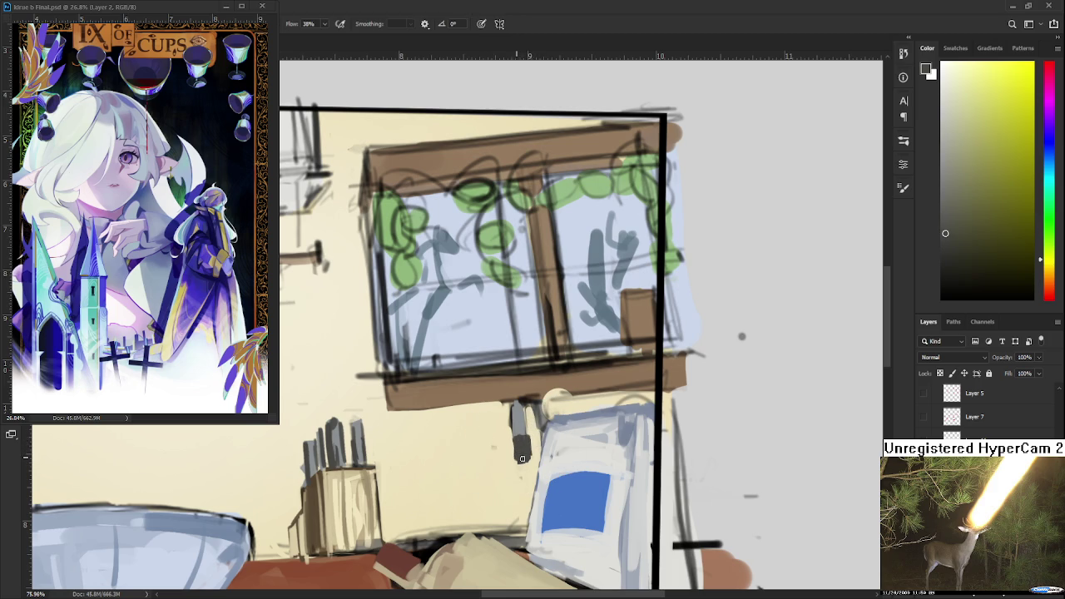
key("e")
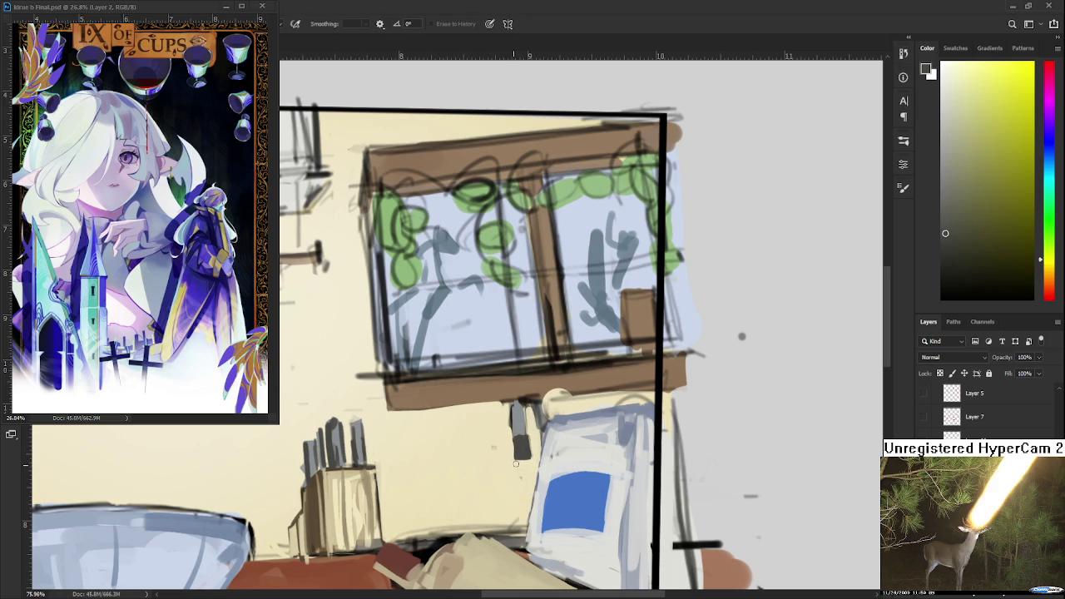
left_click_drag(535, 424, 529, 454)
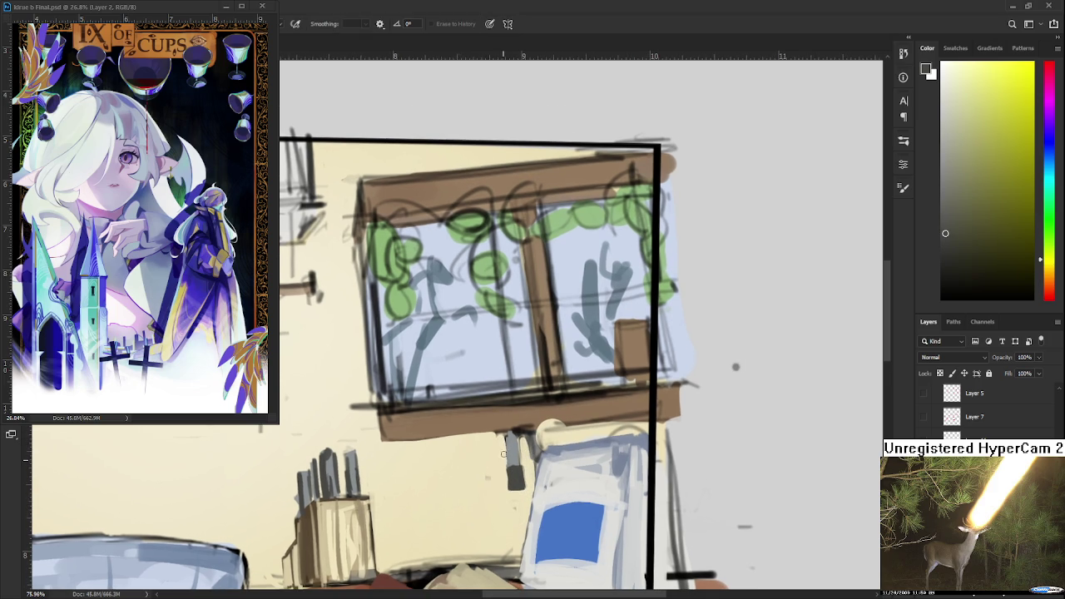
Paint a light blue-grey hook shape below the window shelf, above the blue-labelled bag.
key("b")
left_click(513, 437, "alt")
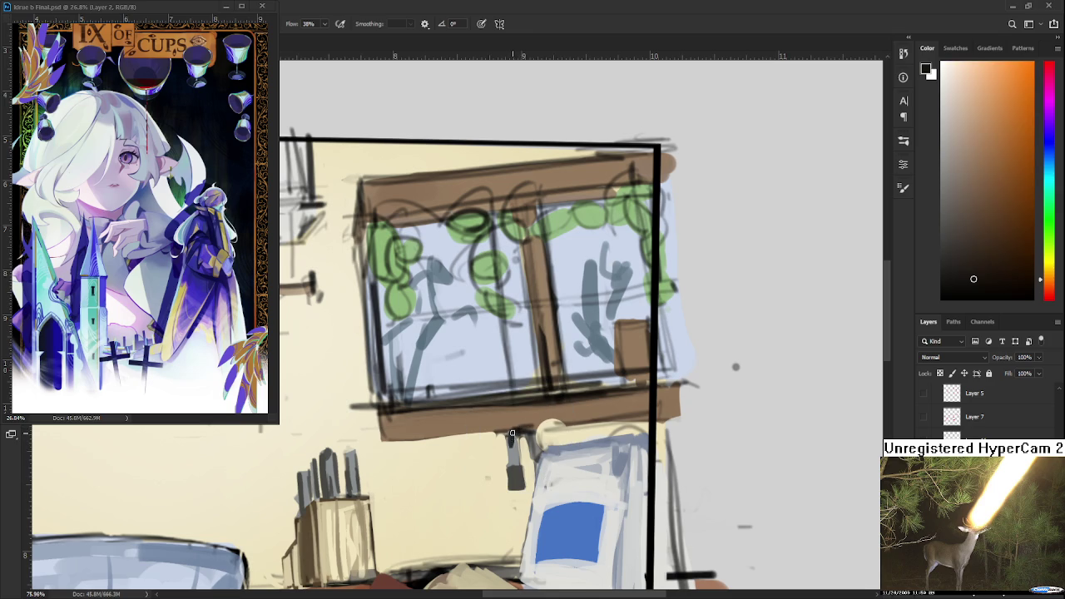
left_click(515, 454, "alt")
left_click(509, 436, "alt")
left_click(513, 441, "alt")
left_click_drag(510, 441, 529, 444)
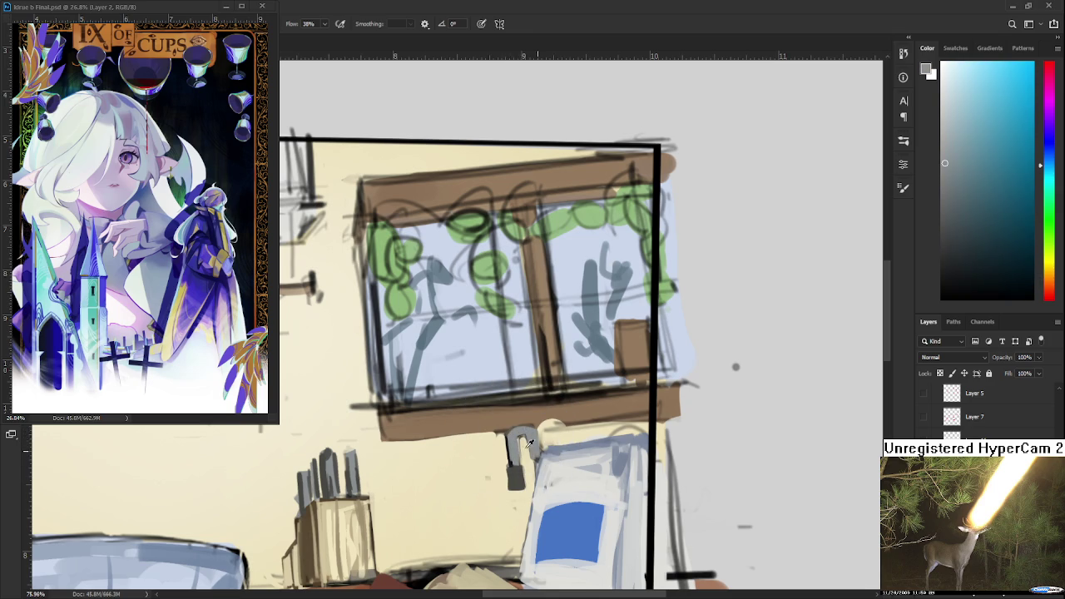
left_click_drag(535, 430, 514, 438)
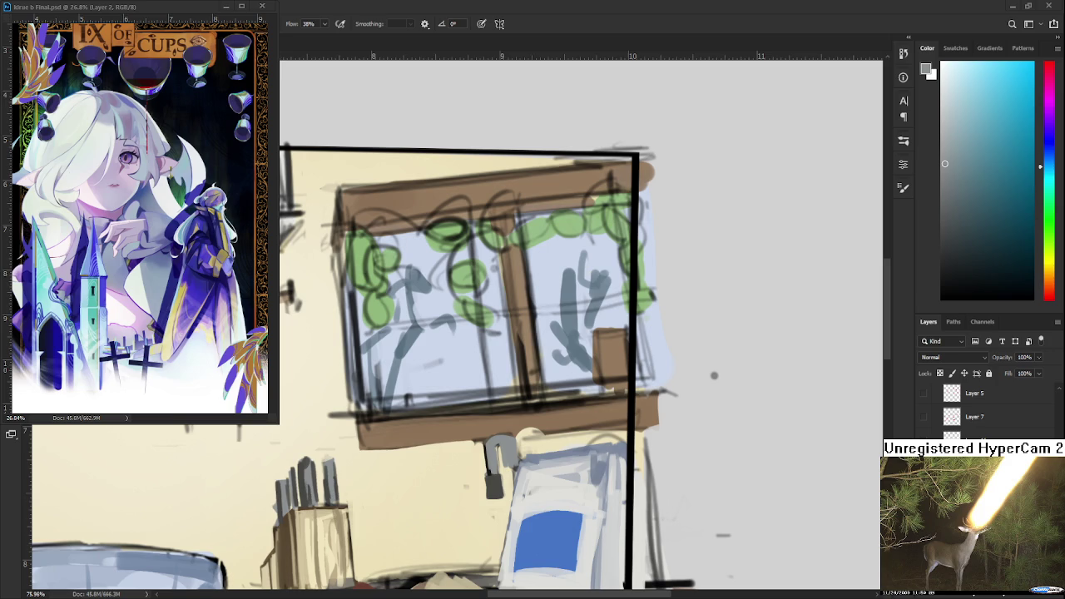
scroll(532, 428, "up", 2)
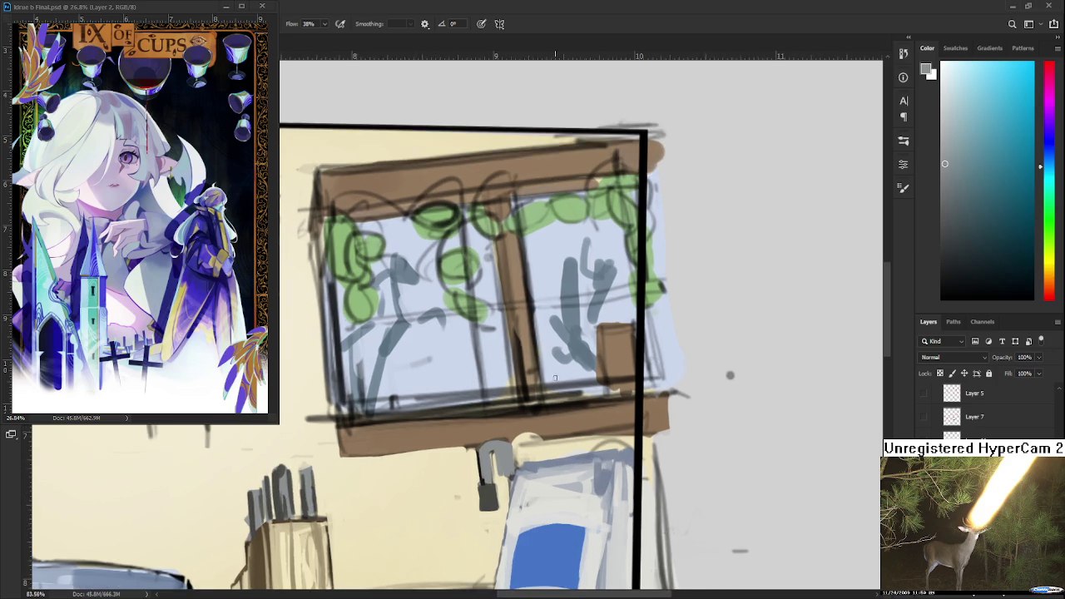
scroll(533, 428, "up", 2)
key("e")
mouse_move(487, 461)
left_mouse_down()
mouse_move(499, 501)
mouse_move(491, 454)
mouse_move(488, 509)
left_mouse_up()
key("b")
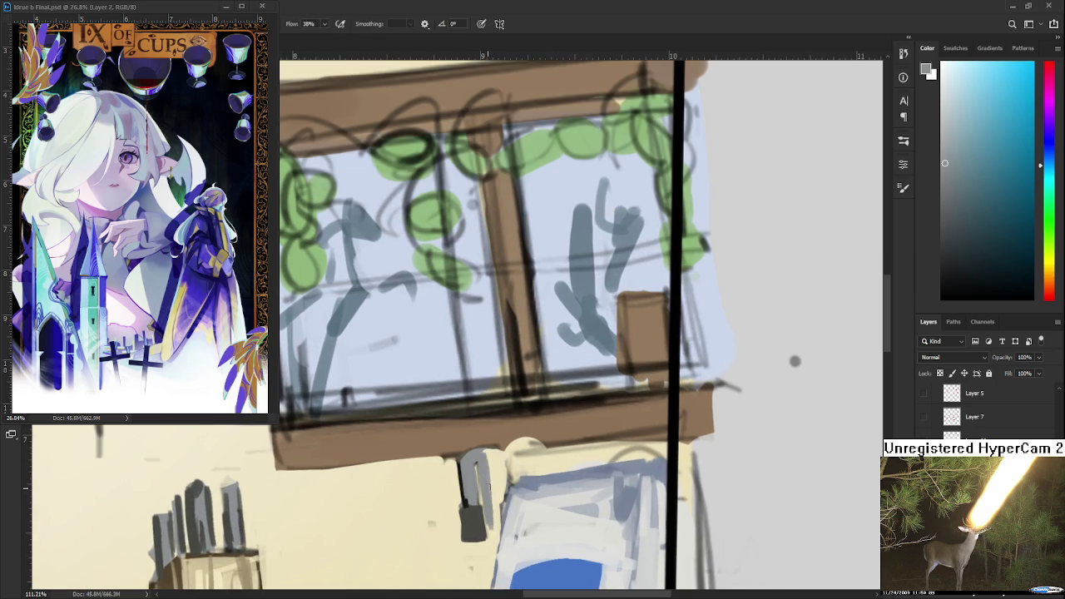
left_click(478, 524, "alt")
mouse_move(479, 458)
left_mouse_down()
mouse_move(493, 569)
mouse_move(500, 557)
left_mouse_up()
scroll(495, 532, "down", 2)
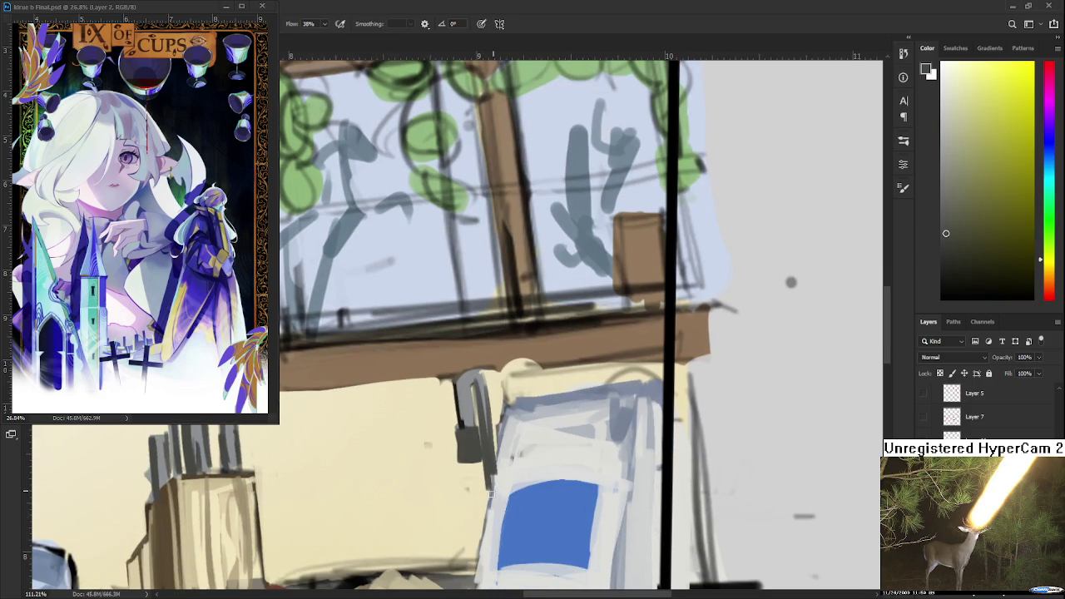
scroll(490, 476, "down", 2)
scroll(491, 476, "down", 2)
key("r")
left_click_drag(399, 350, 385, 416)
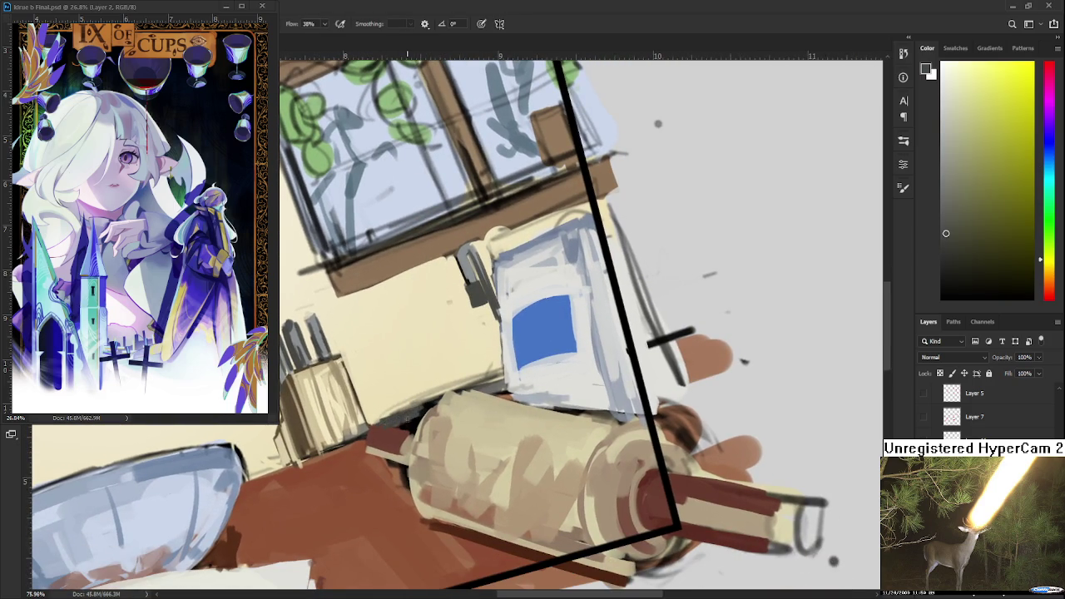
left_click(467, 276, "alt")
left_click_drag(467, 276, 455, 281)
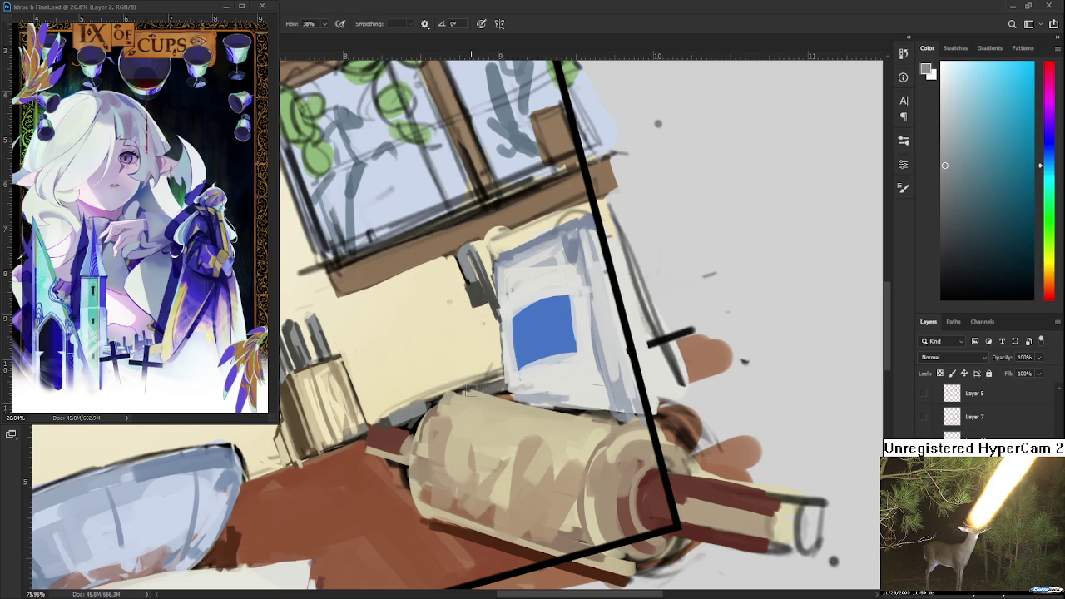
mouse_move(489, 378)
left_mouse_down()
mouse_move(576, 452)
mouse_move(487, 406)
mouse_move(463, 425)
mouse_move(499, 418)
left_mouse_up()
Paint a darker brown over the wall shelf's front face, right end and underside.
left_click(463, 424, "alt")
left_click_drag(1022, 149, 1008, 208)
mouse_move(394, 429)
left_mouse_down()
mouse_move(422, 363)
mouse_move(498, 366)
left_mouse_up()
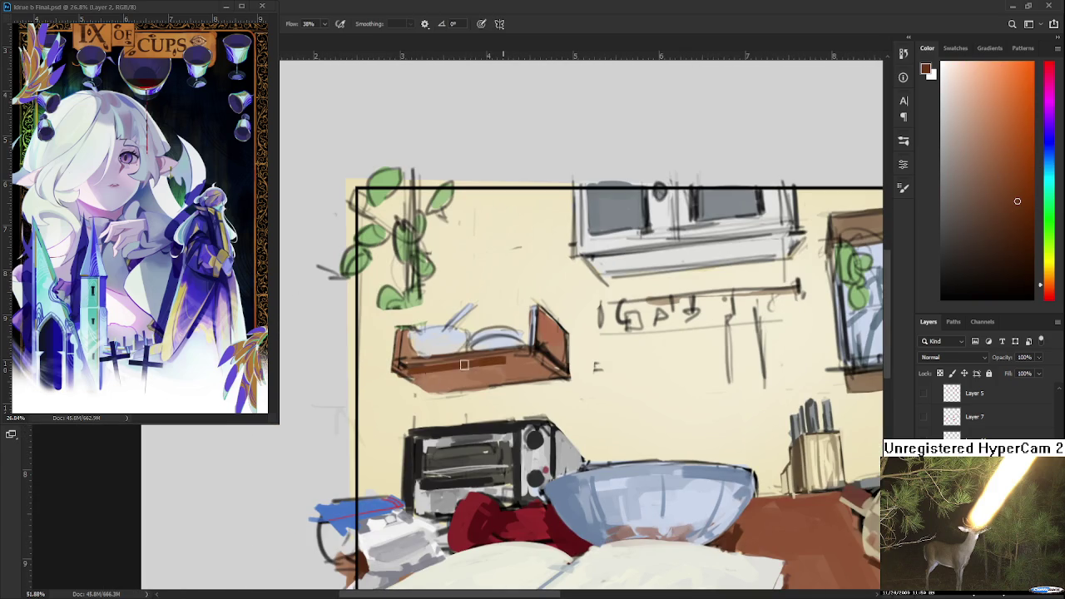
left_click_drag(408, 372, 522, 371)
mouse_move(432, 387)
left_mouse_down()
mouse_move(549, 371)
mouse_move(556, 353)
mouse_move(556, 374)
left_mouse_up()
mouse_move(411, 369)
left_mouse_down()
mouse_move(516, 356)
mouse_move(547, 376)
left_mouse_up()
Erase stray marks and soften the shelf's bottom edge.
left_click(532, 391, "alt")
key("e")
mouse_move(434, 397)
left_mouse_down()
mouse_move(525, 388)
mouse_move(433, 389)
left_mouse_up()
left_click_drag(541, 383, 436, 389)
left_click_drag(605, 364, 489, 429)
Add darker brown shading and an accent to the shelf's right side.
key("b")
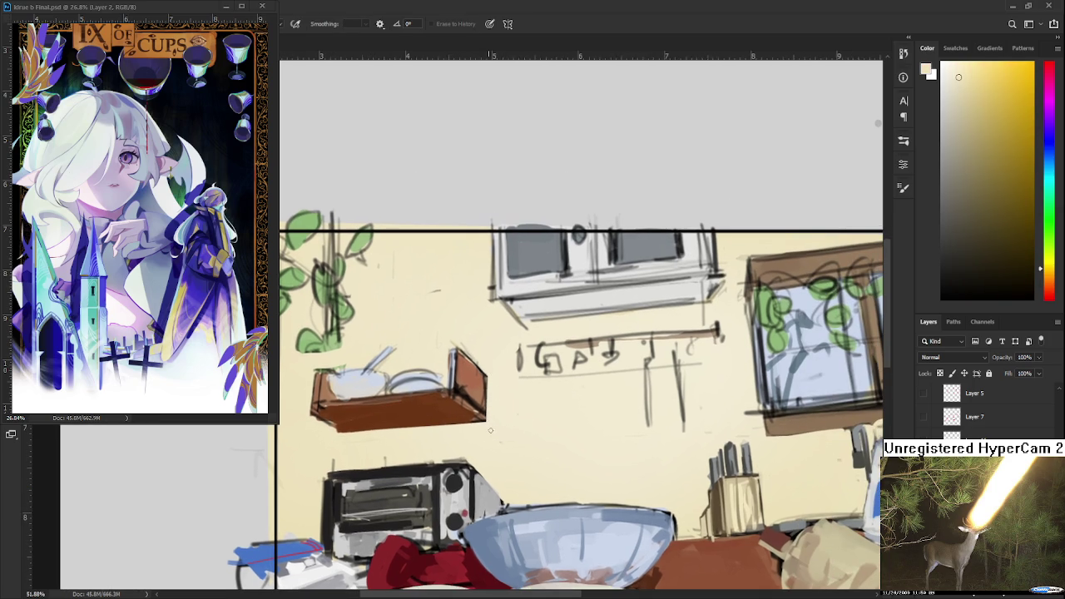
left_click(458, 407, "alt")
left_click(460, 380, "alt")
left_click(461, 381, "alt")
left_click(471, 383, "alt")
mouse_move(471, 384)
left_mouse_down()
mouse_move(477, 408)
mouse_move(494, 404)
left_mouse_up()
left_click(375, 388, "alt")
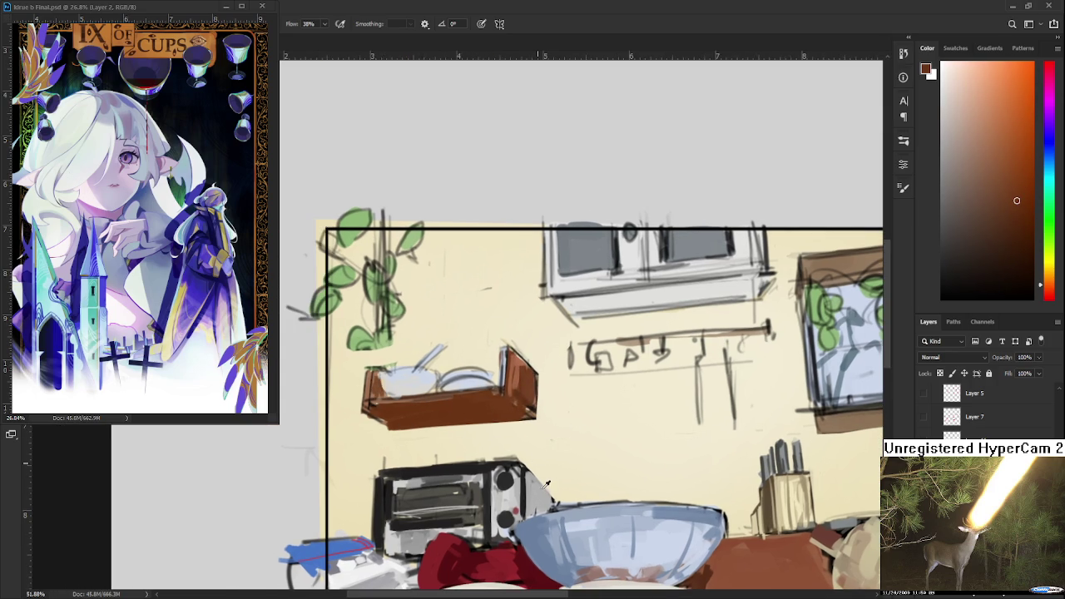
Sample near-white and light blue-grey colours from the dishes on the rack.
left_click(536, 535, "alt")
left_click(396, 374, "alt")
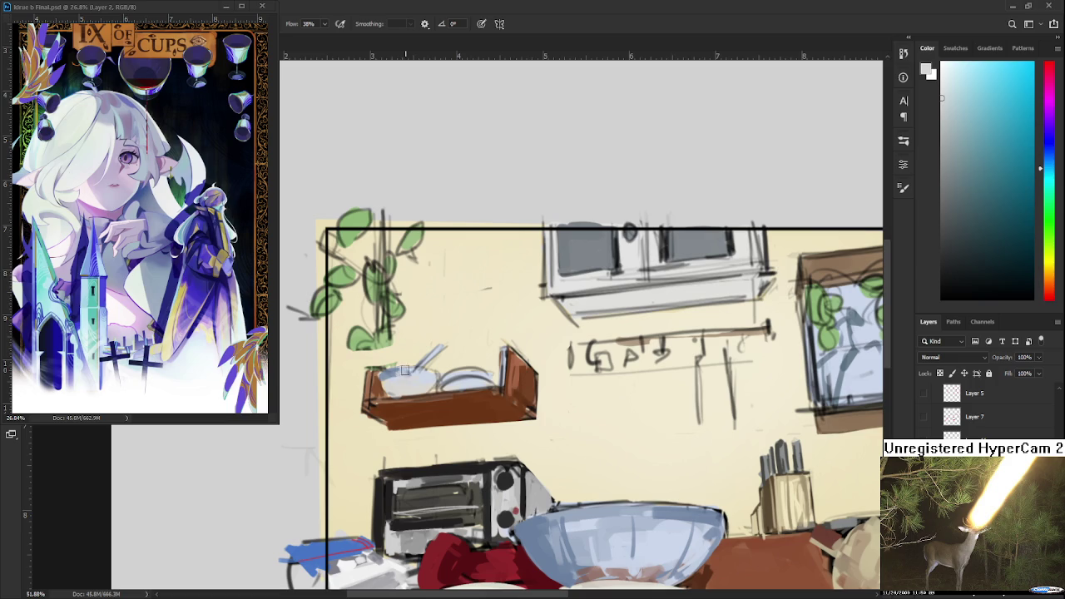
left_click_drag(408, 411, 413, 391)
left_click(425, 440, "alt")
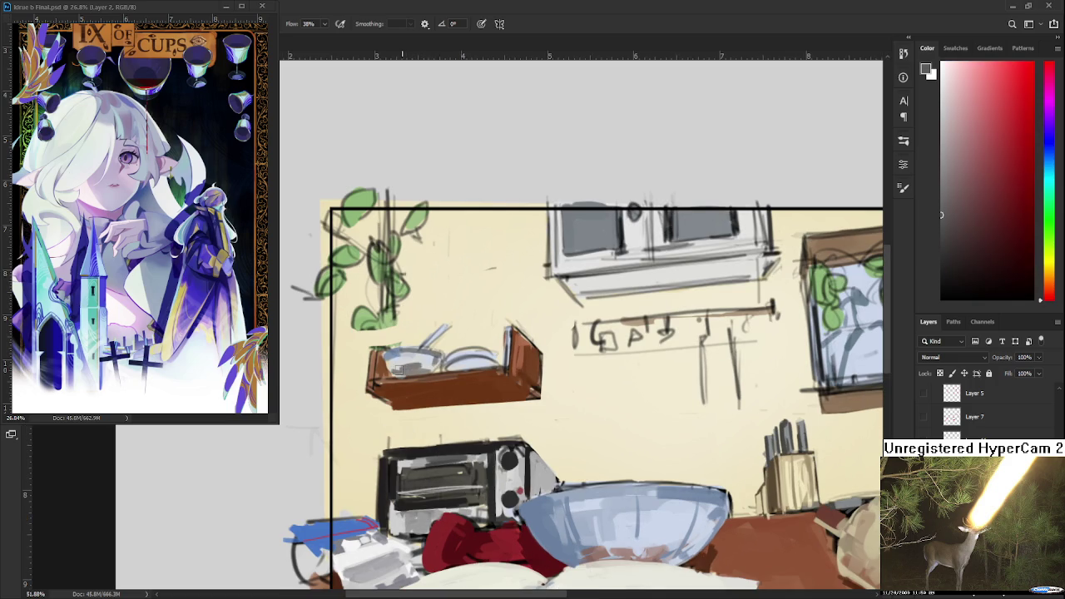
left_click(418, 363, "alt")
left_click(416, 366, "alt")
left_click(423, 362, "alt")
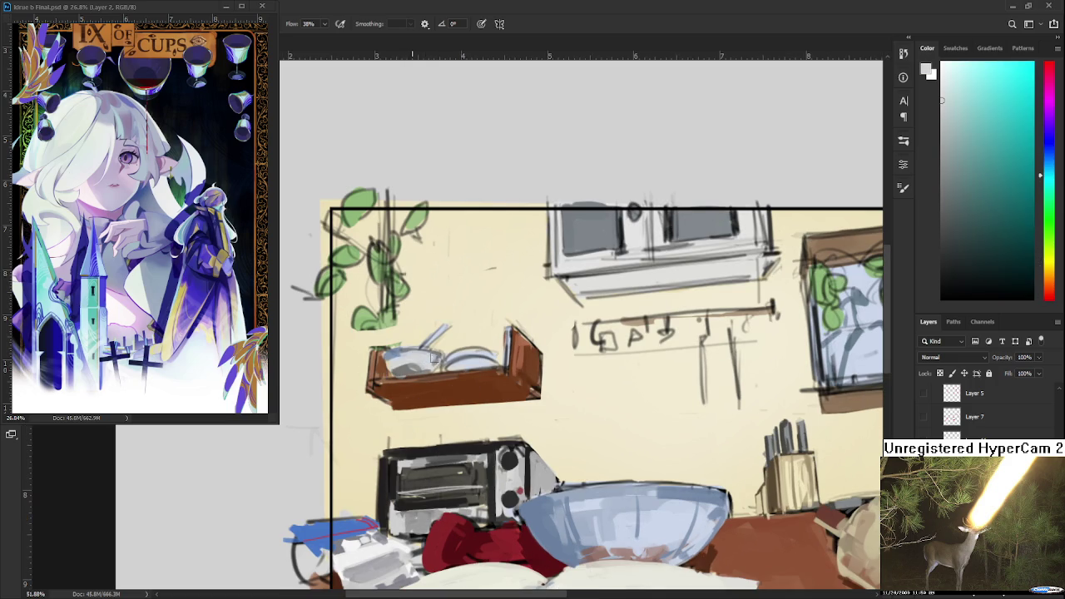
left_click(439, 352, "alt")
left_click(407, 369, "alt")
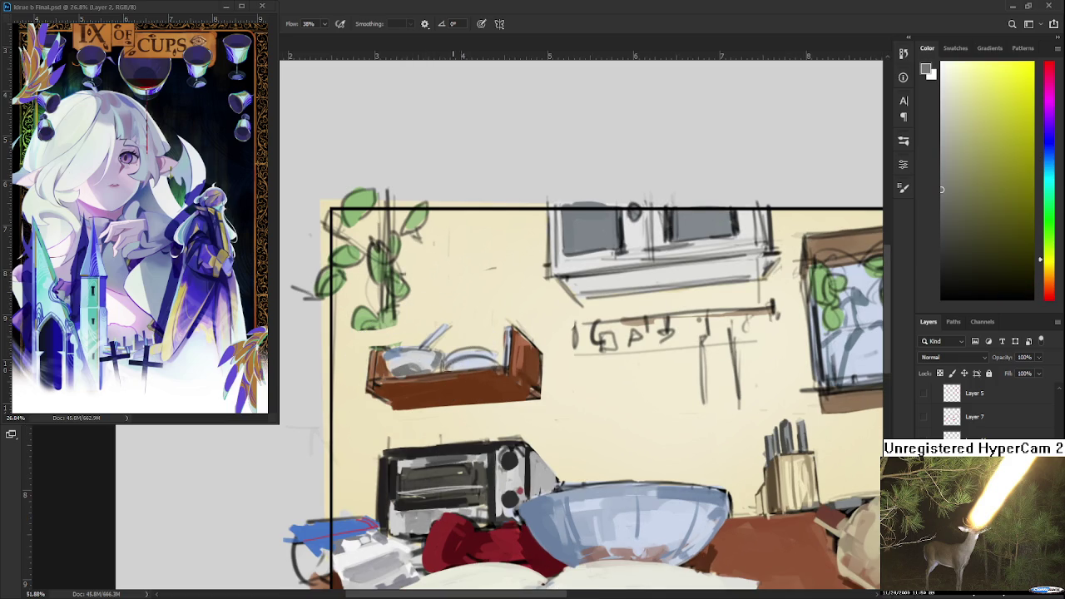
left_click(481, 361, "alt")
left_click(466, 361, "alt")
left_click(457, 360, "alt")
left_click(493, 350, "alt")
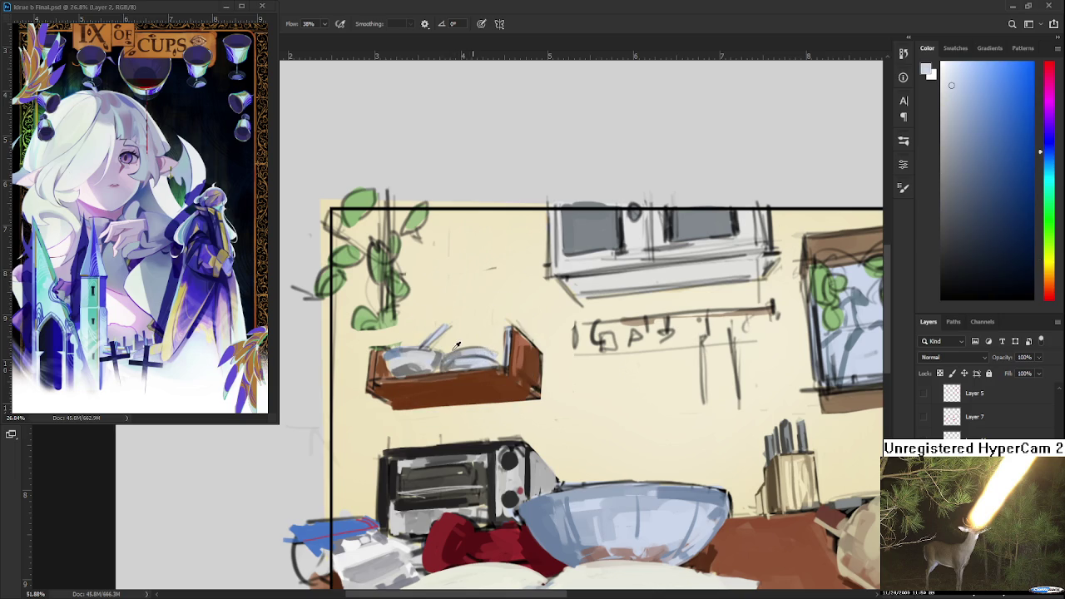
left_click(447, 354, "alt")
Touch up the pale blue-grey dishes with light cyan, alternating brush and eraser.
key("e")
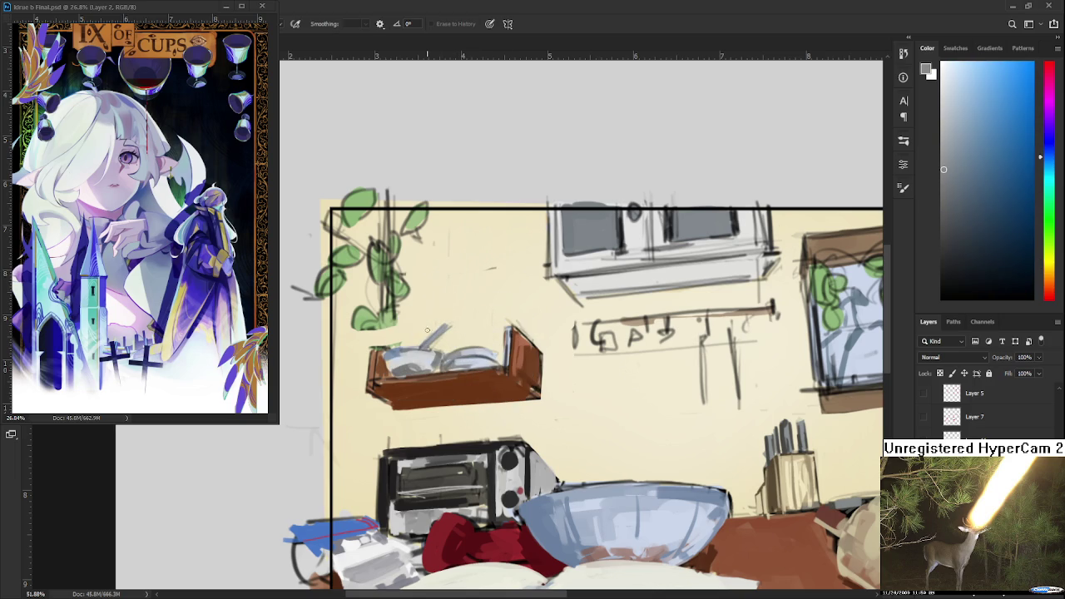
key("b")
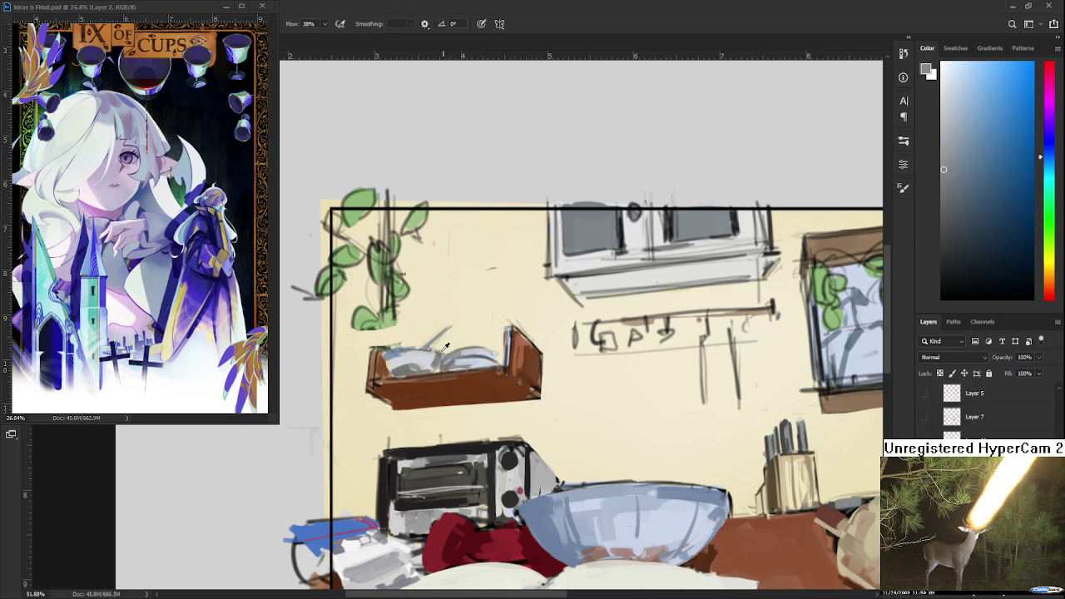
key("e")
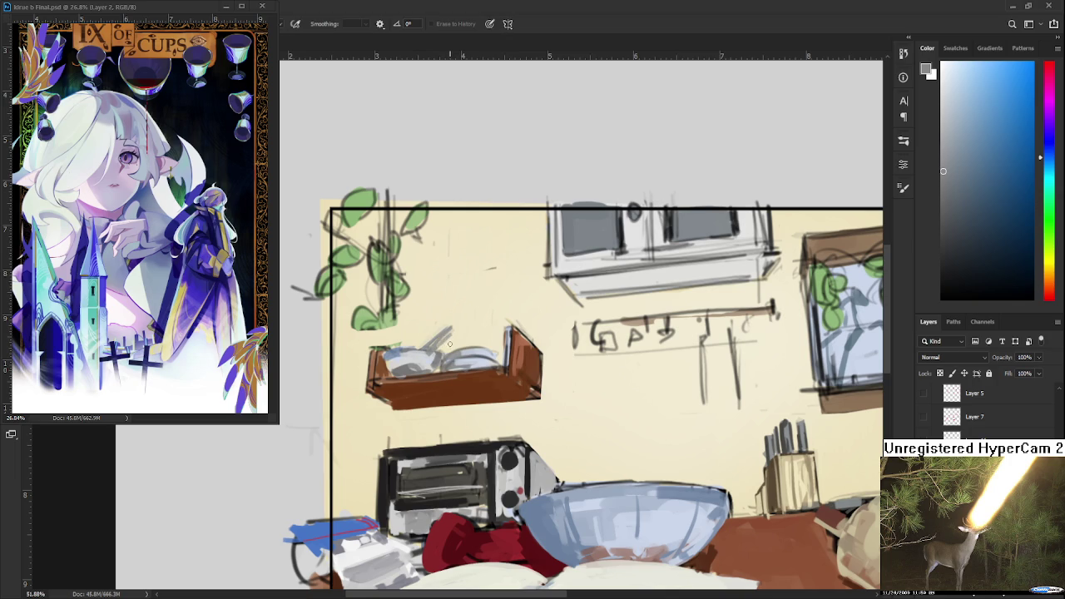
scroll(449, 335, "up", 2)
key("b")
left_click(424, 403, "alt")
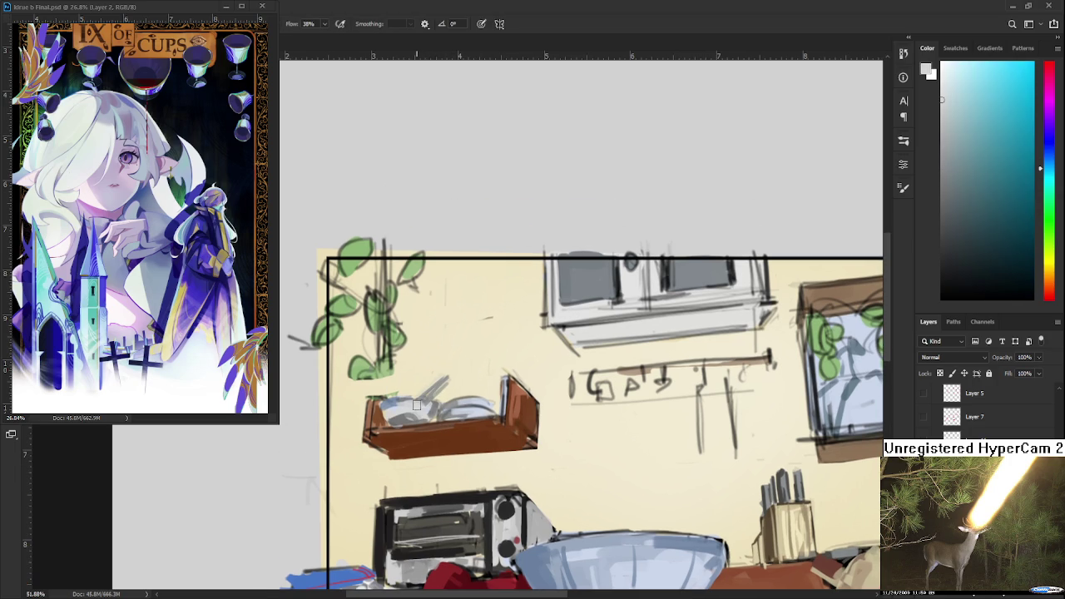
scroll(424, 405, "down", 1)
scroll(466, 391, "down", 5)
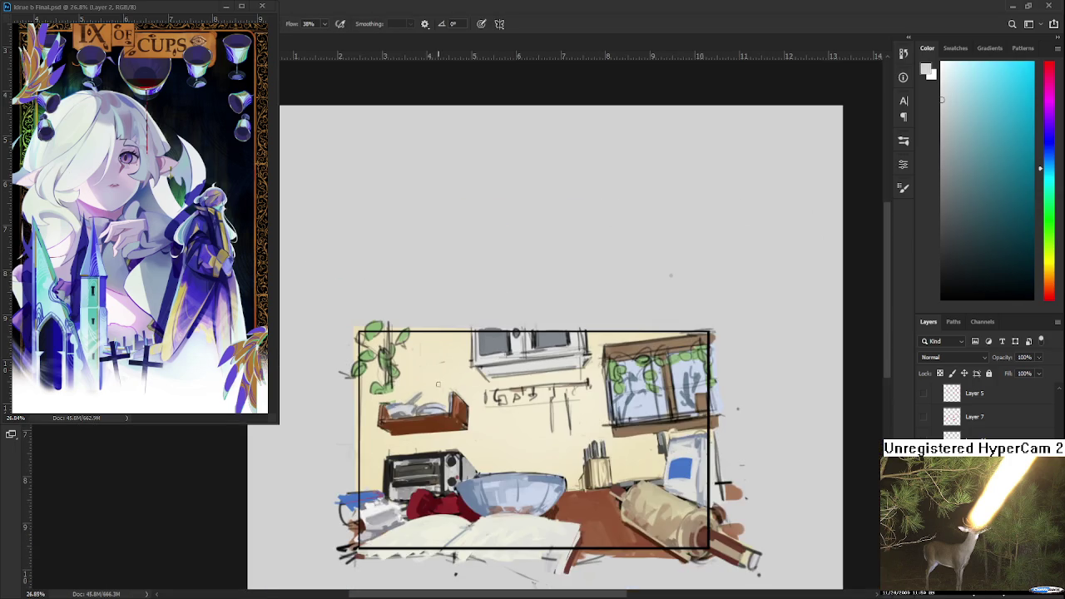
scroll(510, 374, "up", 3)
scroll(510, 373, "up", 1)
scroll(450, 371, "up", 1)
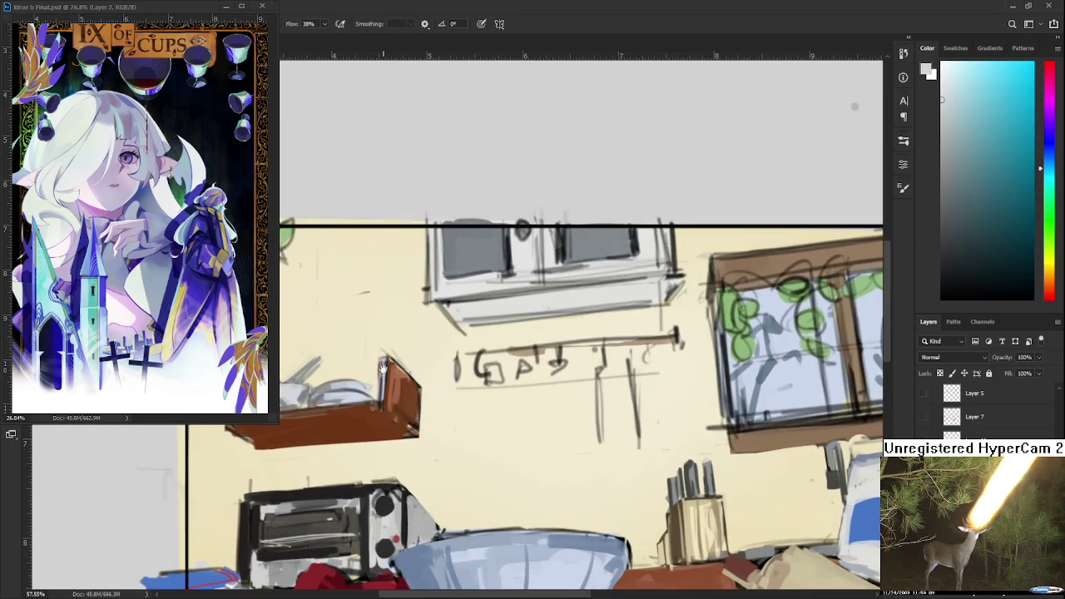
scroll(386, 370, "up", 1)
left_click(370, 367, "alt")
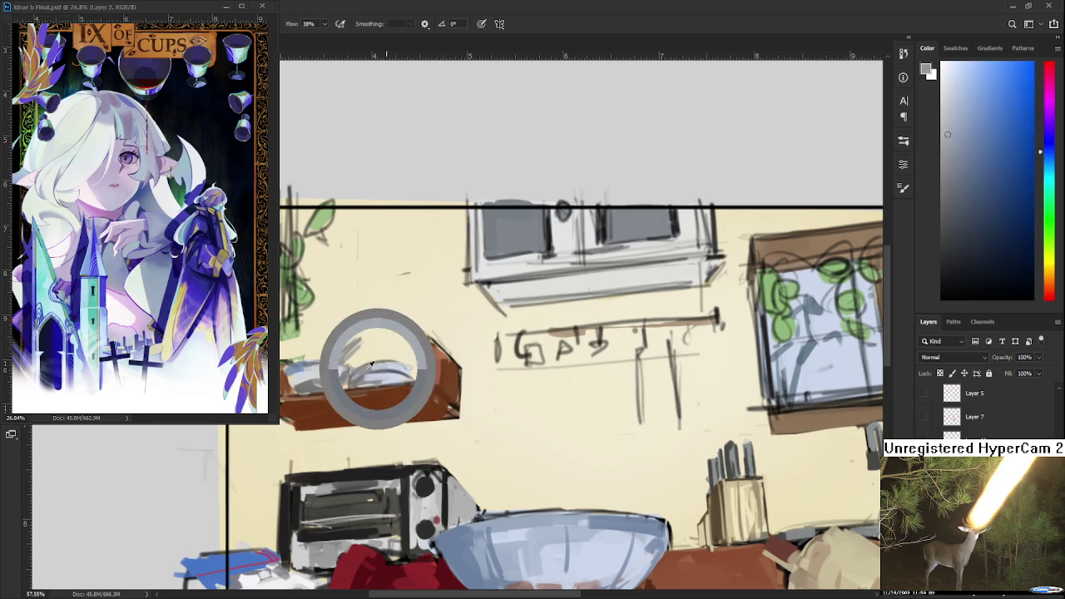
key("e")
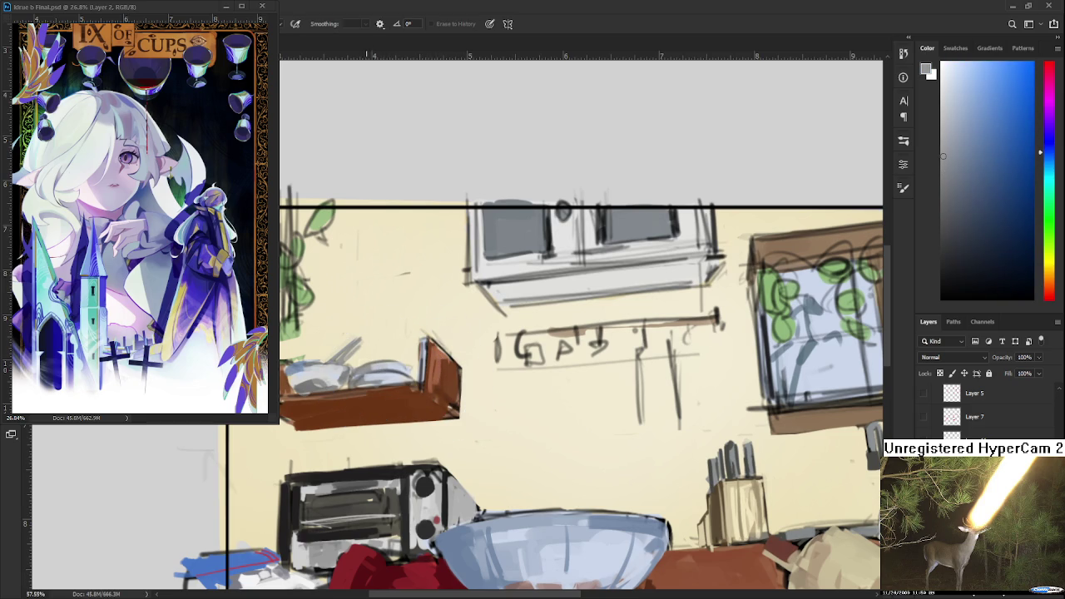
key("b")
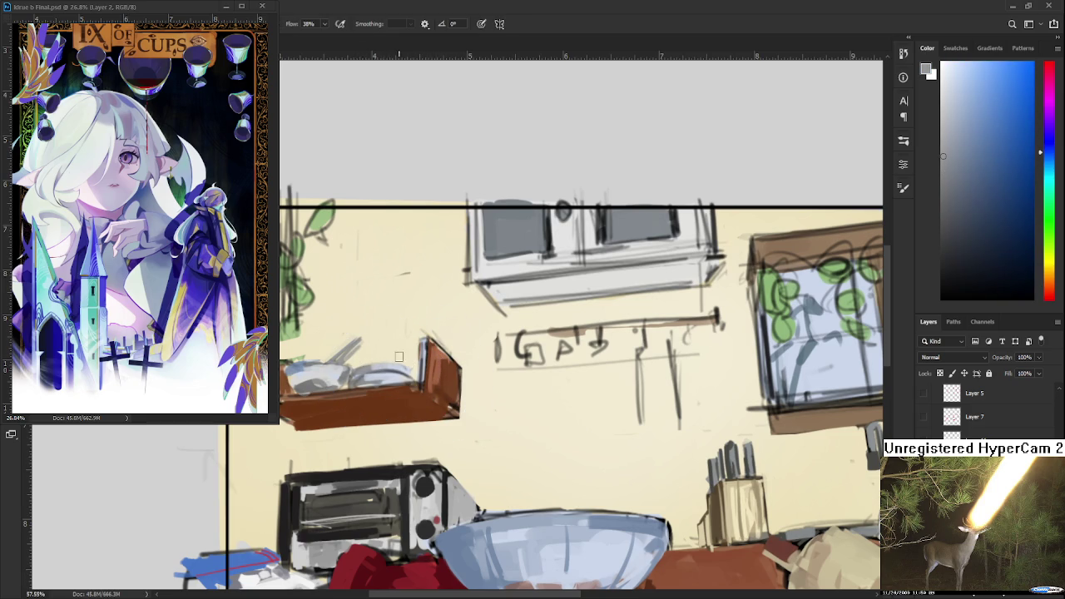
left_click(370, 368, "alt")
scroll(593, 405, "down", 2)
Repaint the shelf front in an even, darker brown.
scroll(582, 403, "down", 2)
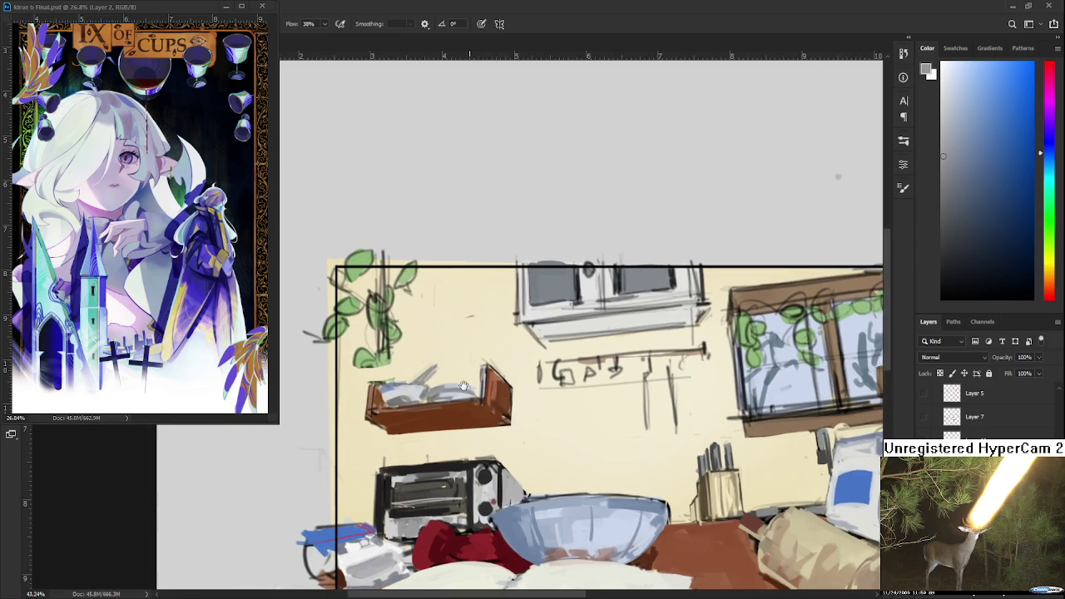
left_click(519, 405, "alt")
left_click_drag(519, 405, 564, 425)
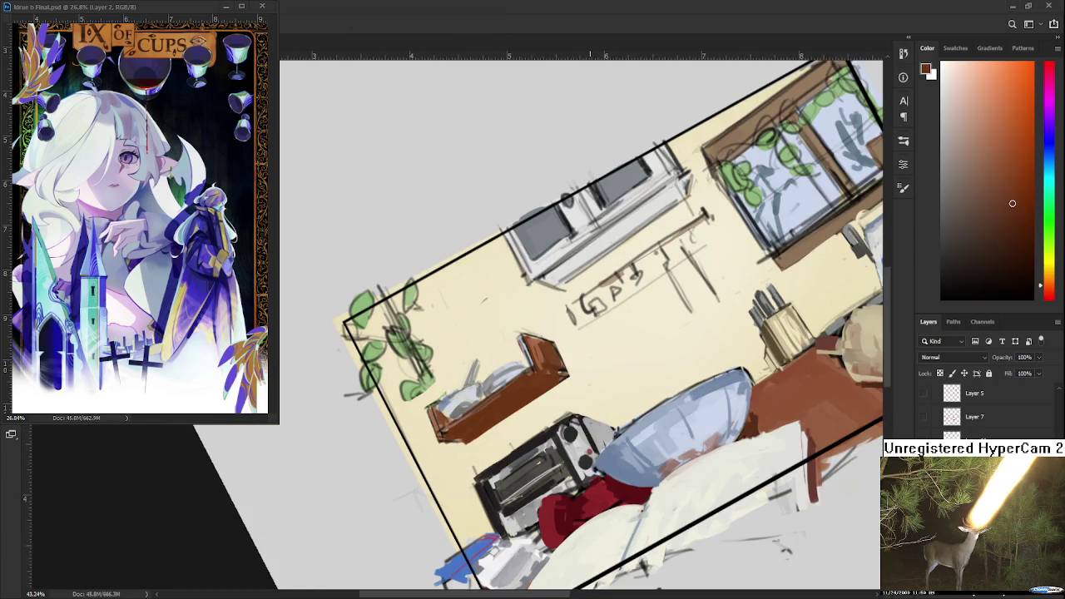
left_click(1023, 237)
left_click_drag(458, 424, 524, 382)
mouse_move(441, 431)
left_mouse_down()
mouse_move(542, 367)
mouse_move(437, 432)
mouse_move(532, 374)
mouse_move(407, 466)
mouse_move(587, 420)
mouse_move(485, 416)
left_mouse_up()
Shade the lower part of the upper cabinet greyish blue, then reset the view upright.
scroll(485, 416, "up", 1)
left_click(481, 439, "alt")
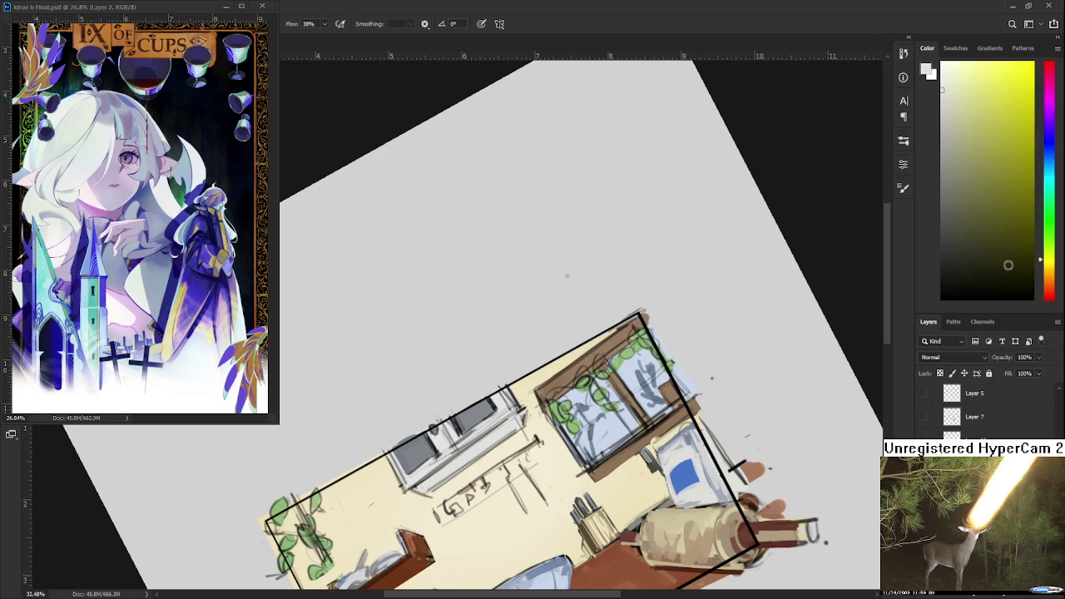
left_click(1045, 150)
left_click(953, 156)
mouse_move(492, 454)
left_mouse_down()
mouse_move(420, 489)
mouse_move(512, 419)
mouse_move(482, 451)
left_mouse_up()
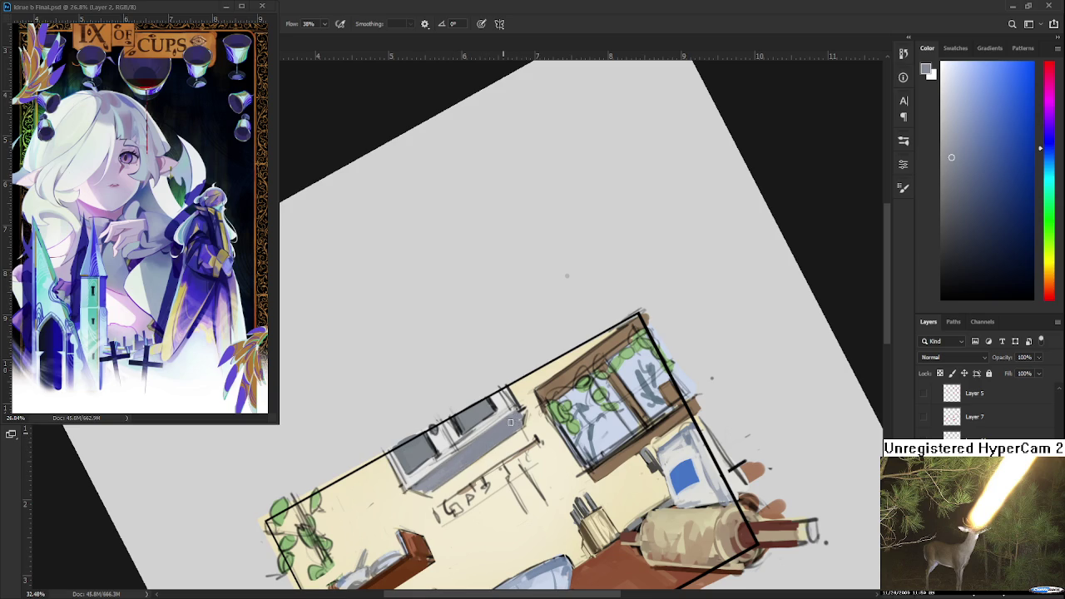
key("r")
key("Escape")
Sample a light blue-grey from the cabinet and add light strokes along its underside.
left_click_drag(493, 425, 548, 436)
left_click(455, 441, "alt")
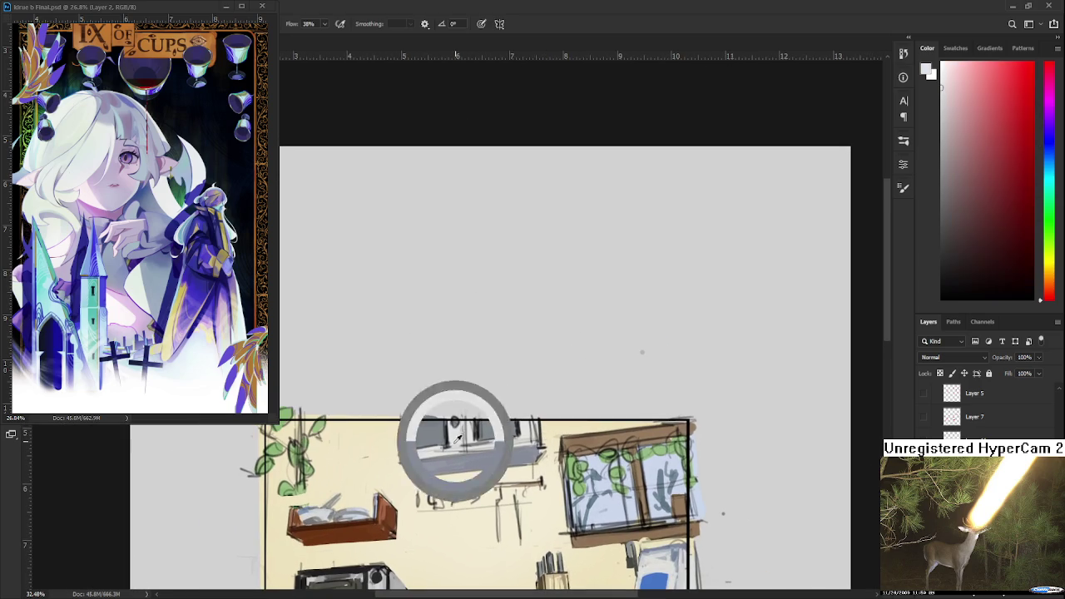
left_click(434, 467, "alt")
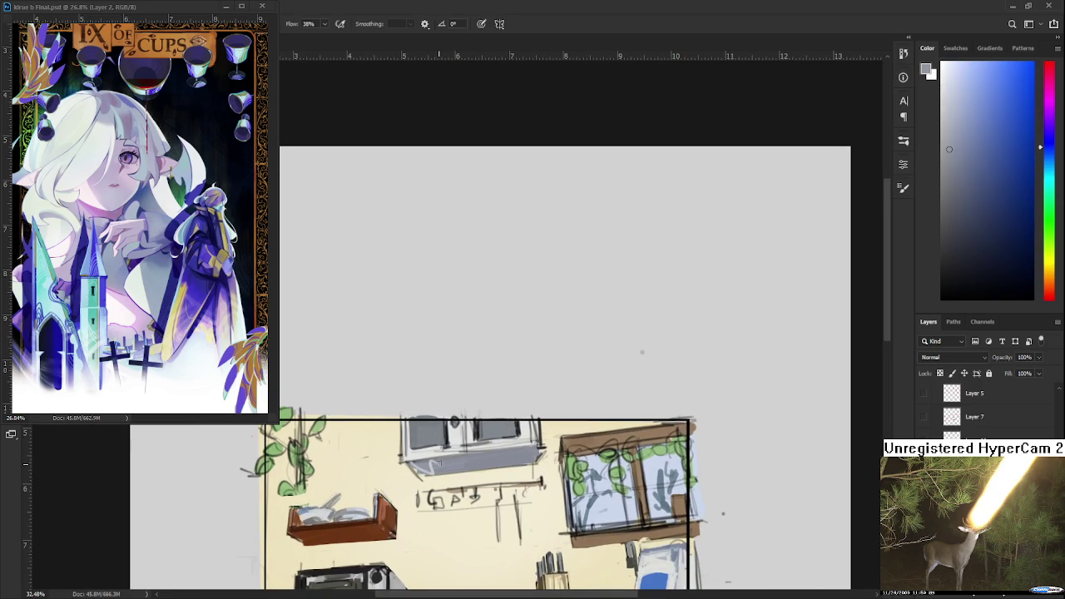
left_click(423, 464, "alt")
left_click(428, 458, "alt")
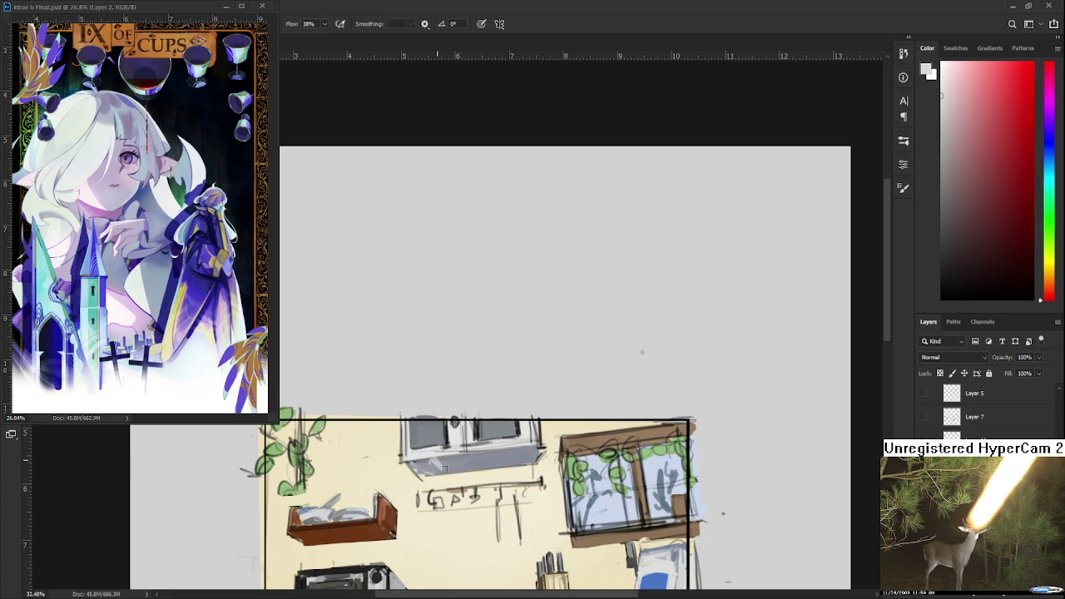
left_click(441, 463, "alt")
left_click_drag(442, 462, 458, 470)
left_click(454, 466, "alt")
Add near-white highlight marks on the cabinet.
left_click(444, 466, "alt")
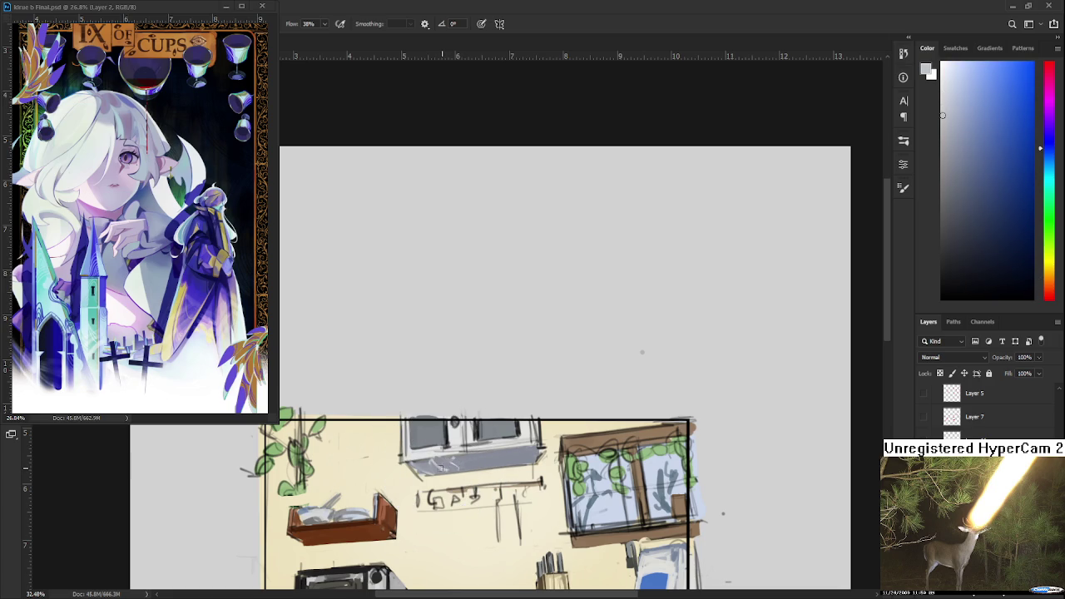
left_click(481, 462, "alt")
left_click(453, 434, "alt")
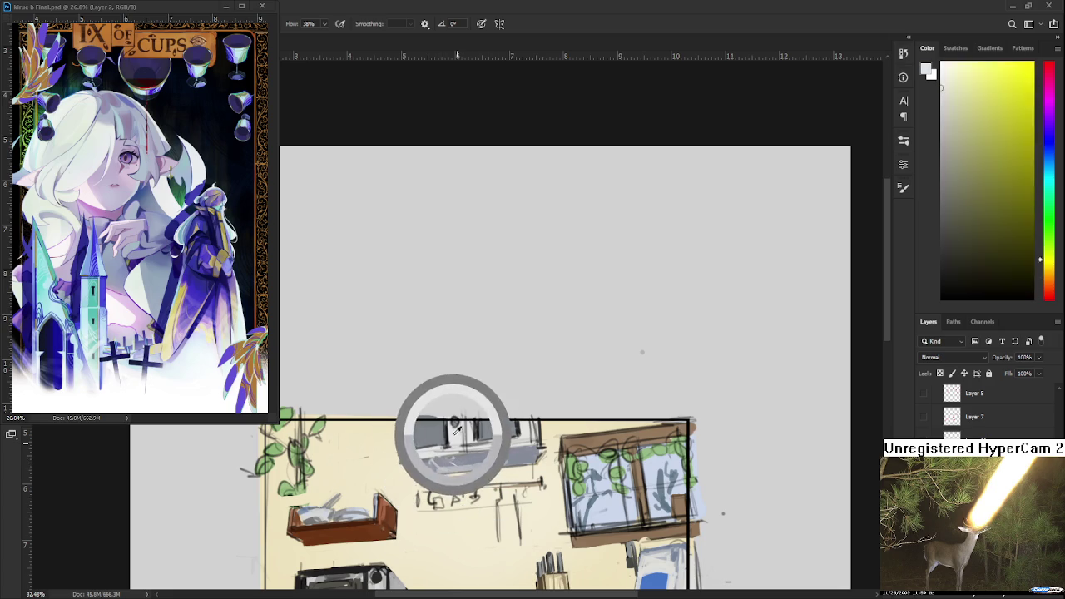
left_click_drag(449, 448, 451, 420)
Paint further near-white highlight strokes and small touch-ups on the cabinet.
left_click(416, 452, "alt")
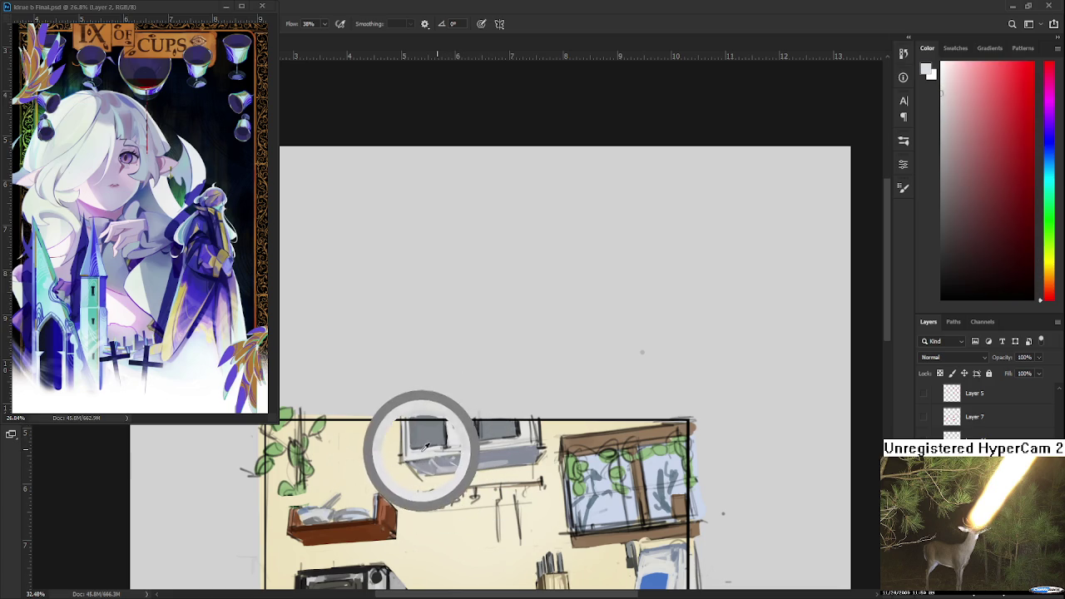
left_click(437, 426, "alt")
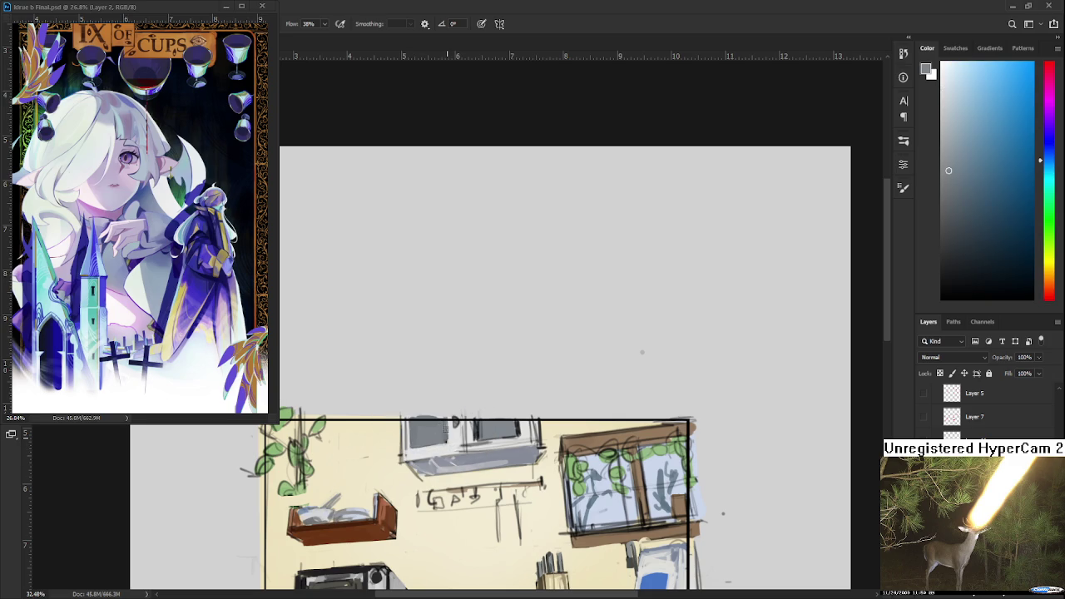
left_click(417, 454, "alt")
left_click(453, 448, "alt")
left_click_drag(432, 422, 414, 445)
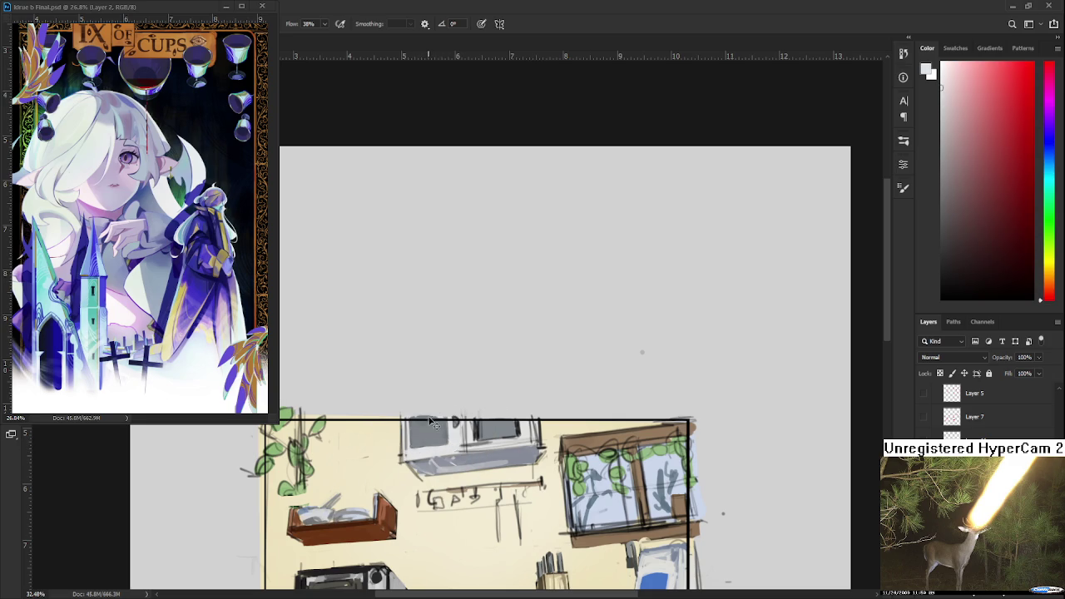
left_click(424, 443, "alt")
left_click_drag(439, 417, 420, 444)
Add a grey-blue mark at the top of the cabinet.
left_click(446, 446, "alt")
left_click(460, 449, "alt")
left_click(457, 421, "alt")
left_click_drag(457, 422, 455, 424)
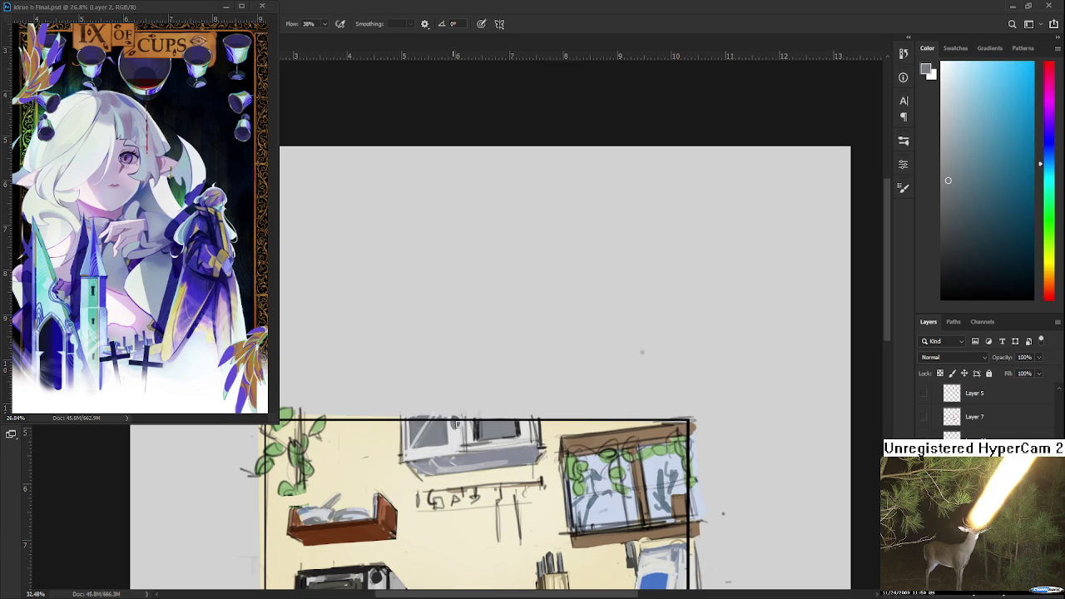
Sample warm near-whites, blue-grey and dark grey from the wall and cabinet.
left_click(452, 431, "alt")
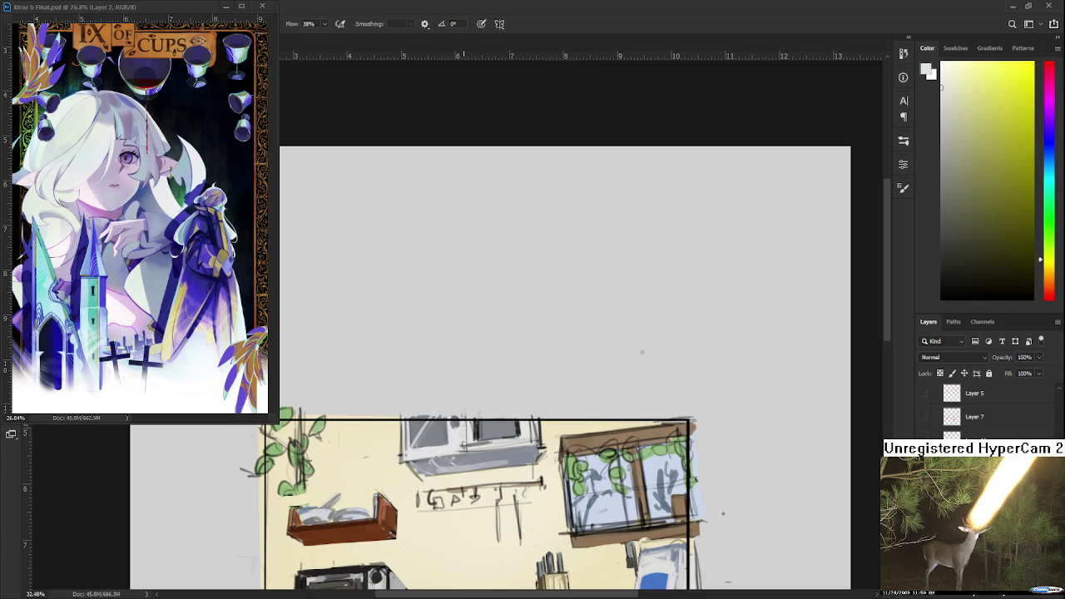
left_click(481, 428, "alt")
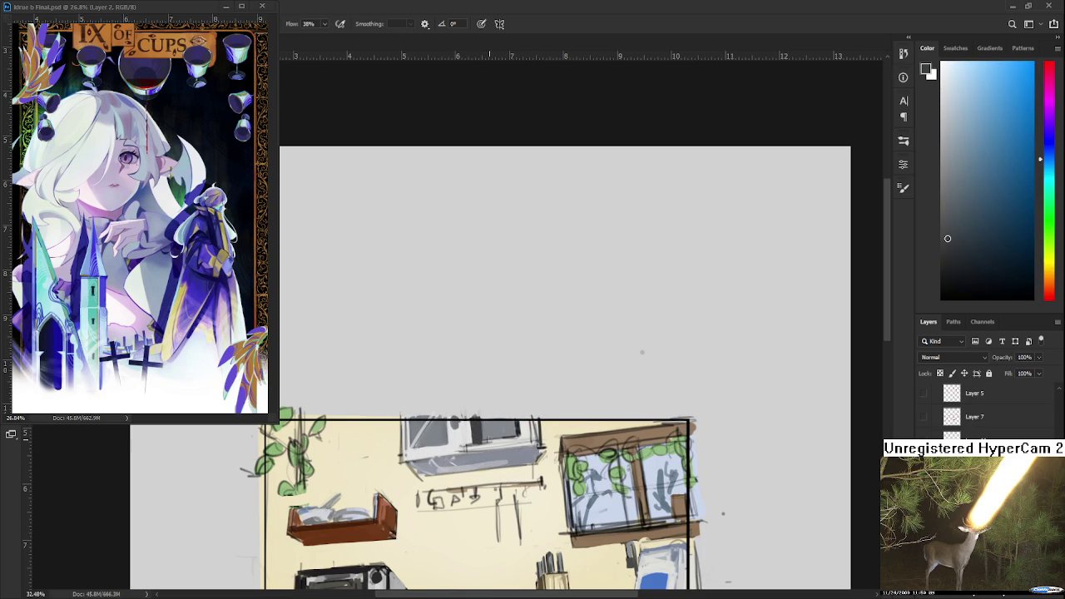
left_click(521, 426, "alt")
left_click(499, 443, "alt")
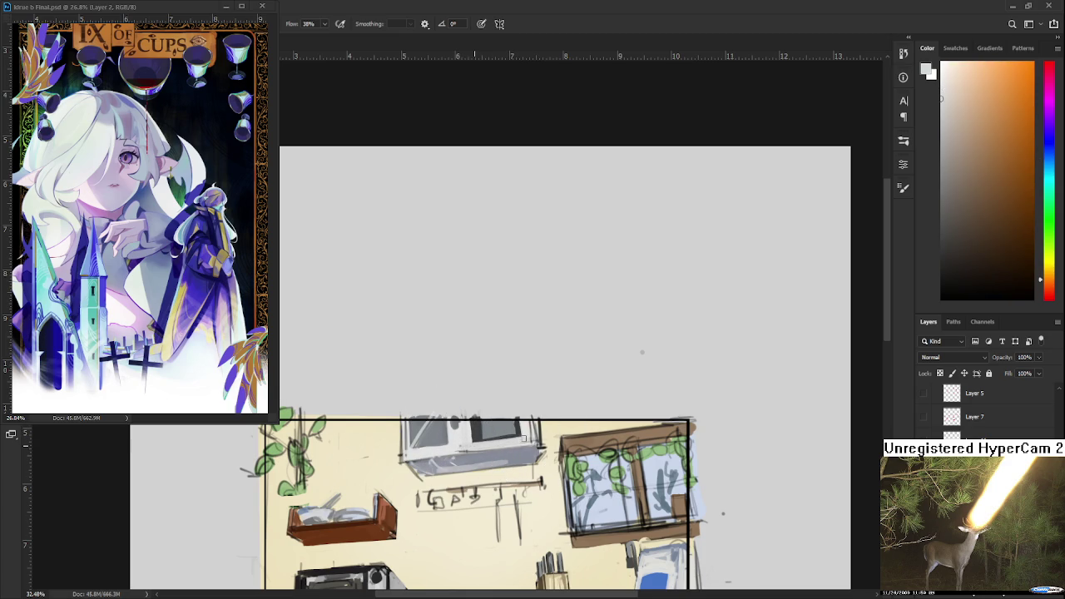
left_click(488, 428, "alt")
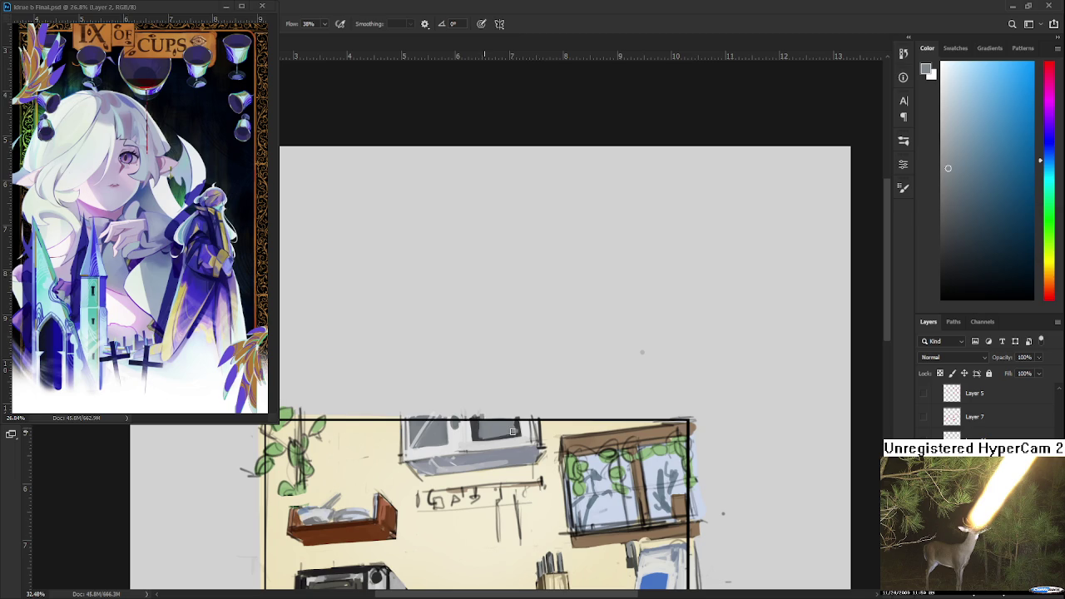
left_click(517, 428, "alt")
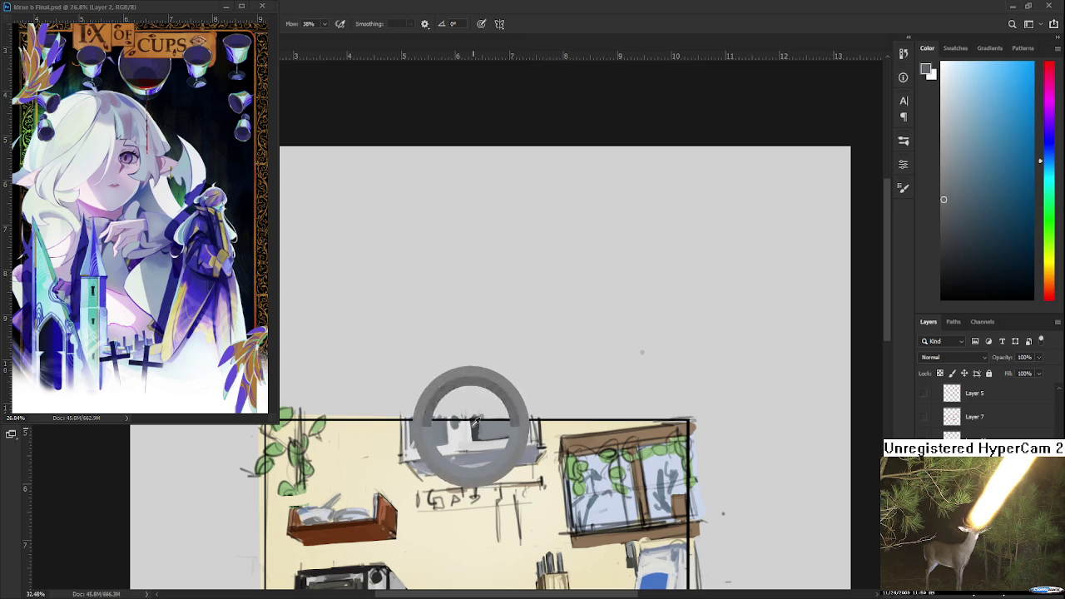
left_click(525, 426, "alt")
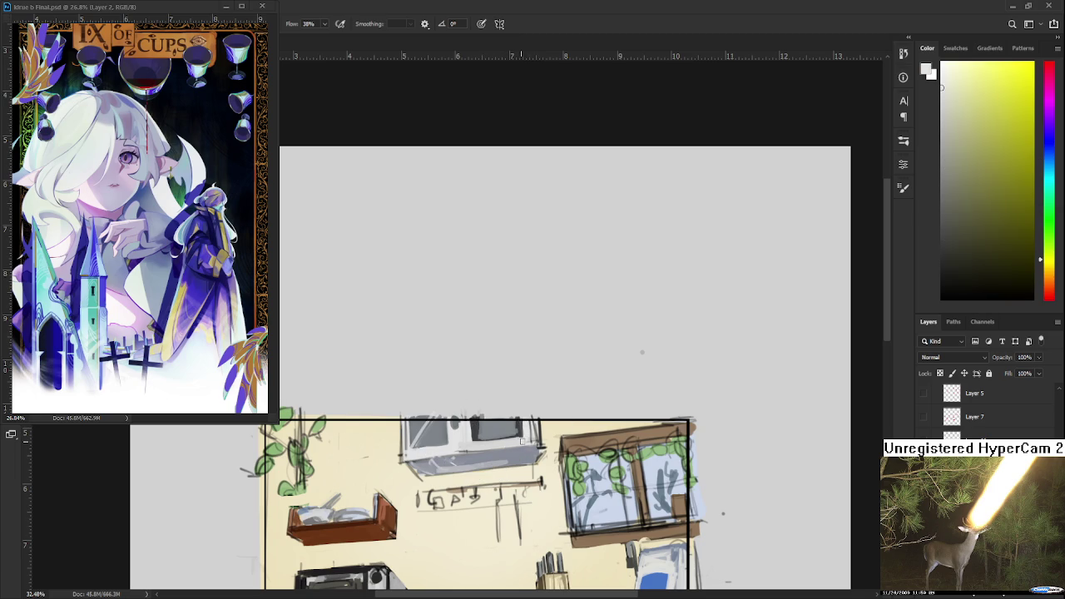
Paint dark blue-grey vertical panel strokes on the cabinet.
left_click(499, 405, "alt")
left_click(470, 439, "alt")
left_click(464, 433, "alt")
left_click(422, 433, "alt")
left_click(475, 426, "alt")
mouse_move(448, 444)
left_mouse_down()
mouse_move(449, 418)
mouse_move(443, 450)
left_mouse_up()
left_click_drag(409, 418, 412, 448)
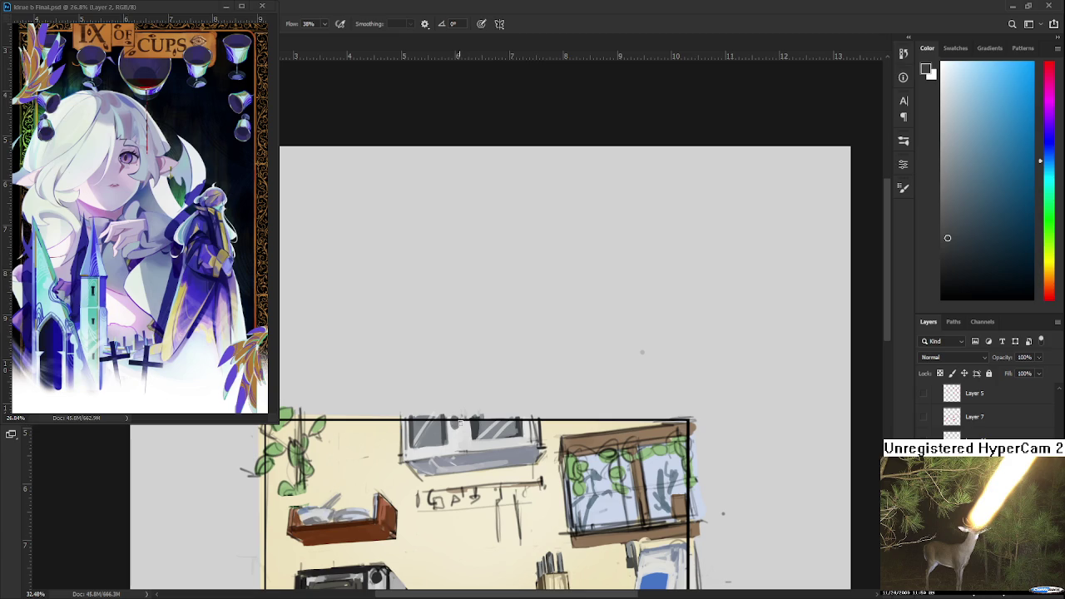
Resample pale and mid blue-grey tones, ending on a pale yellow from the wall.
left_click(450, 426, "alt")
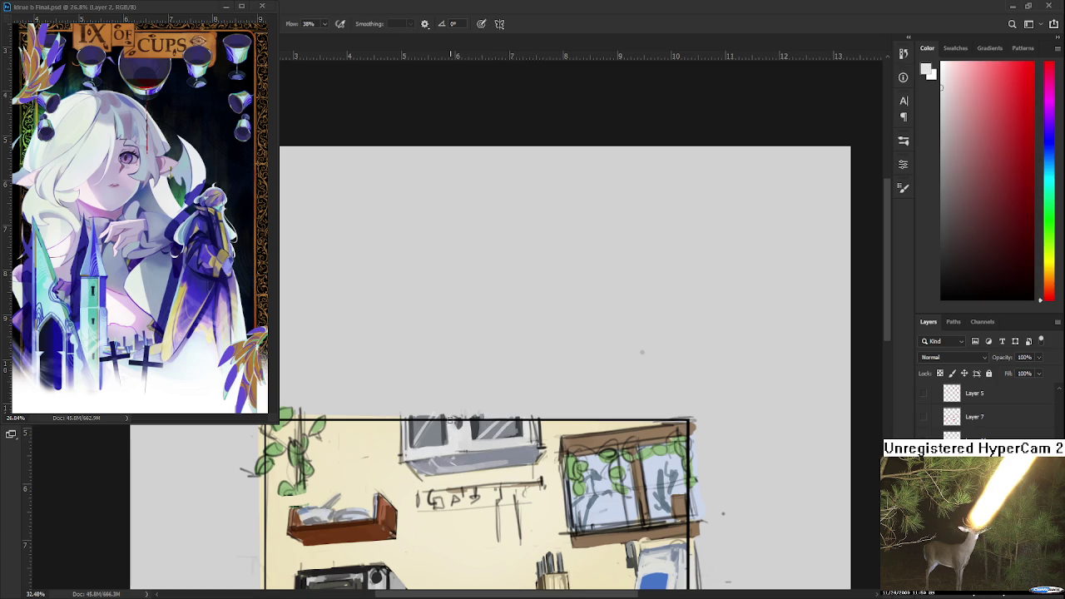
left_click(460, 423, "alt")
left_click(473, 424, "alt")
left_click(475, 426, "alt")
mouse_move(537, 426)
left_mouse_down()
mouse_move(510, 441)
mouse_move(512, 466)
mouse_move(511, 436)
mouse_move(504, 480)
left_mouse_up()
left_click(507, 448, "alt")
key("e")
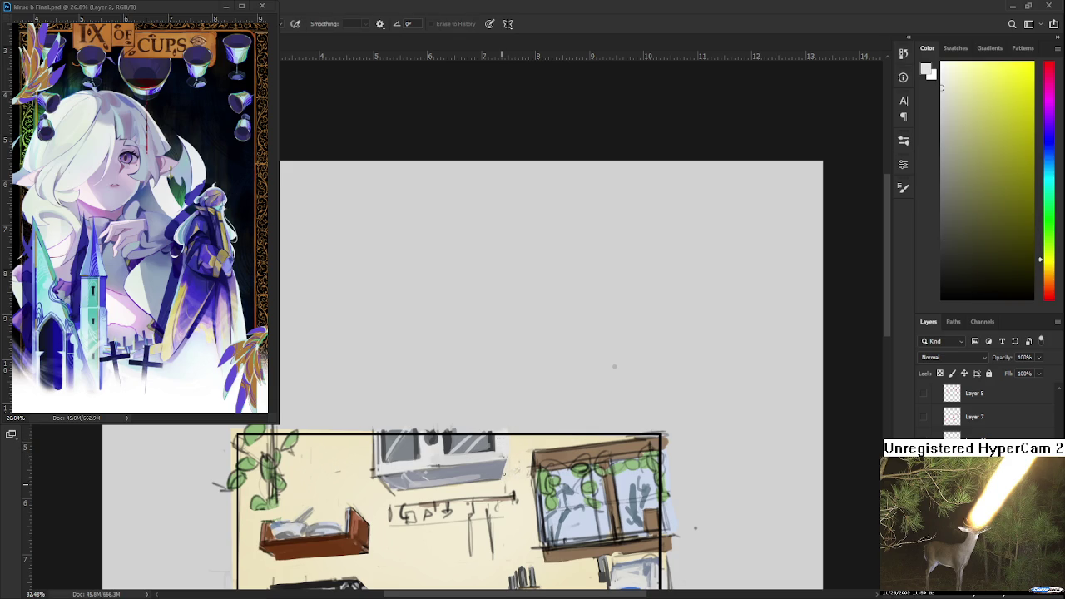
Clean up the cabinet's right edge with a dark blue-grey stroke and Erase to History.
key("b")
left_click(499, 434, "alt")
mouse_move(506, 428)
left_mouse_down()
mouse_move(507, 461)
mouse_move(506, 429)
mouse_move(502, 456)
mouse_move(529, 402)
left_mouse_up()
key("e")
key("b")
left_click(503, 434, "alt")
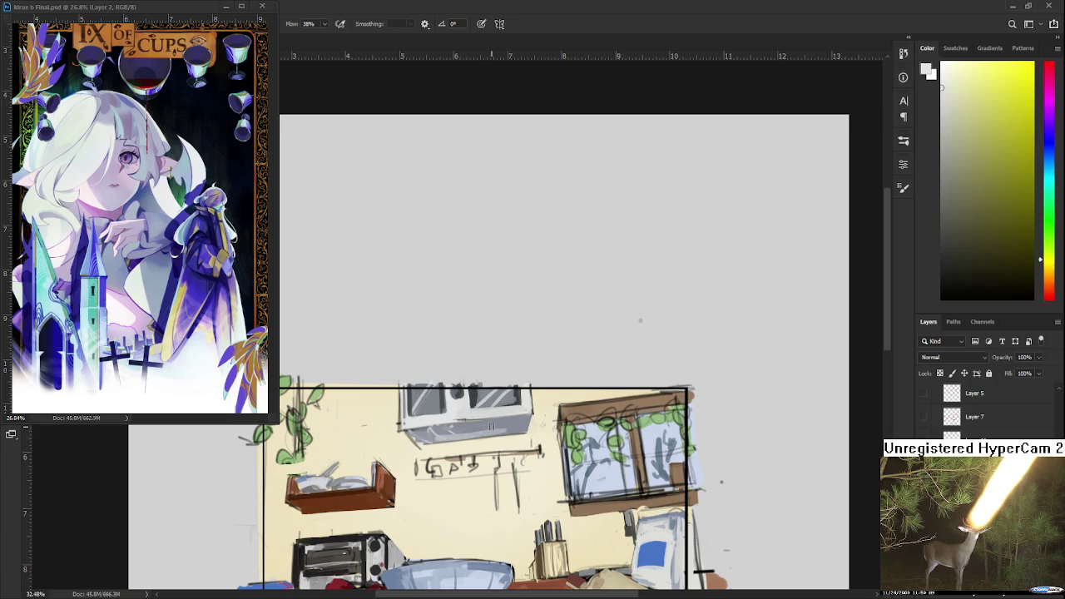
Sample grey-blue tones across the cabinet's right side for glare streaks.
left_click(488, 427, "alt")
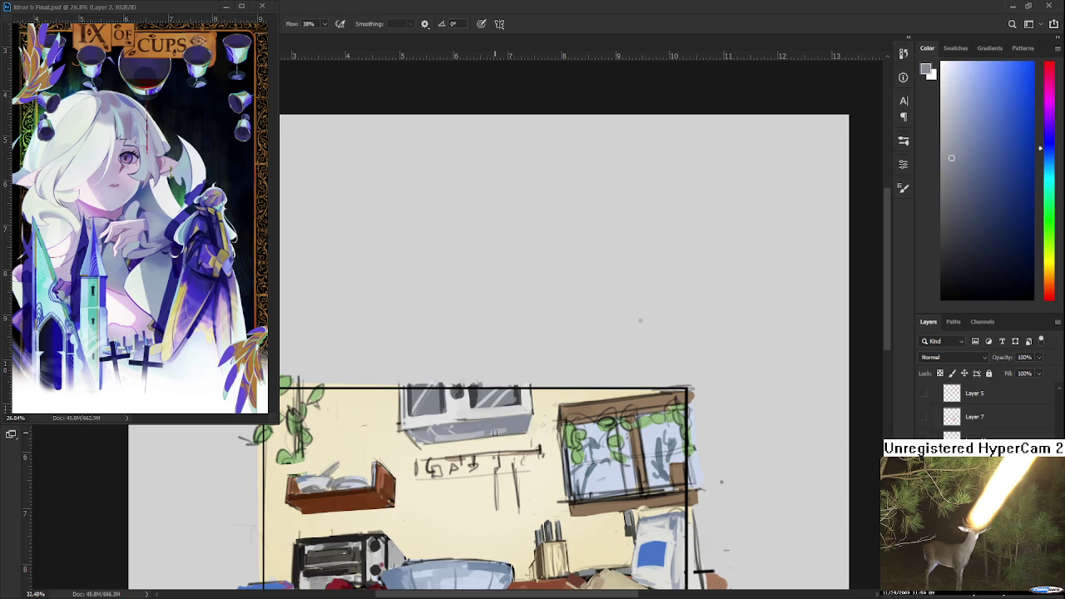
left_click(501, 421, "alt")
left_click(519, 421, "alt")
left_click(509, 423, "alt")
left_click(512, 420, "alt")
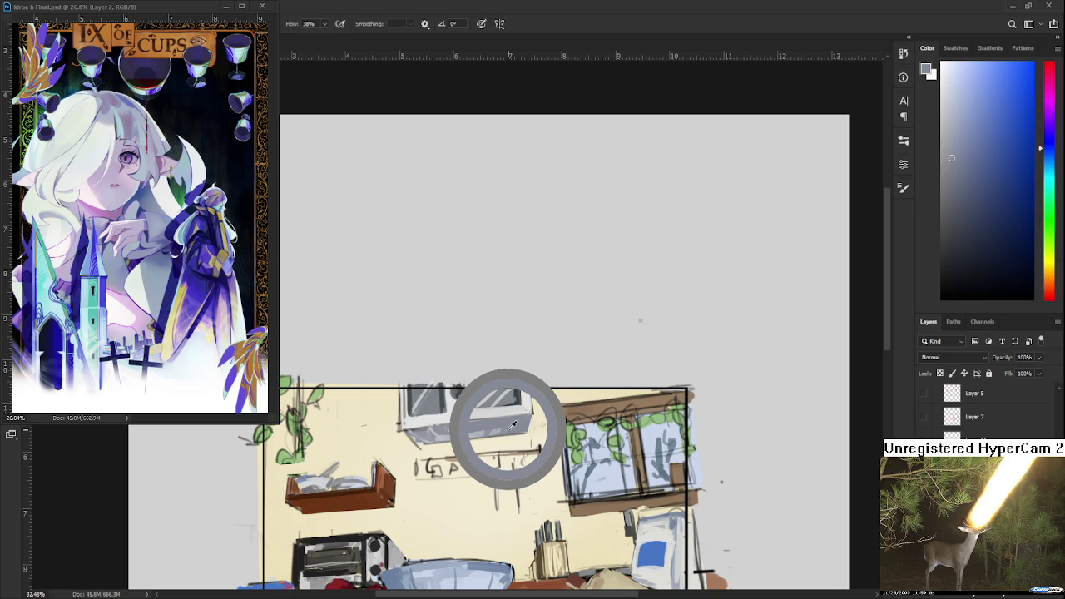
left_click_drag(512, 424, 499, 426)
left_click(500, 428, "alt")
left_click(502, 428, "alt")
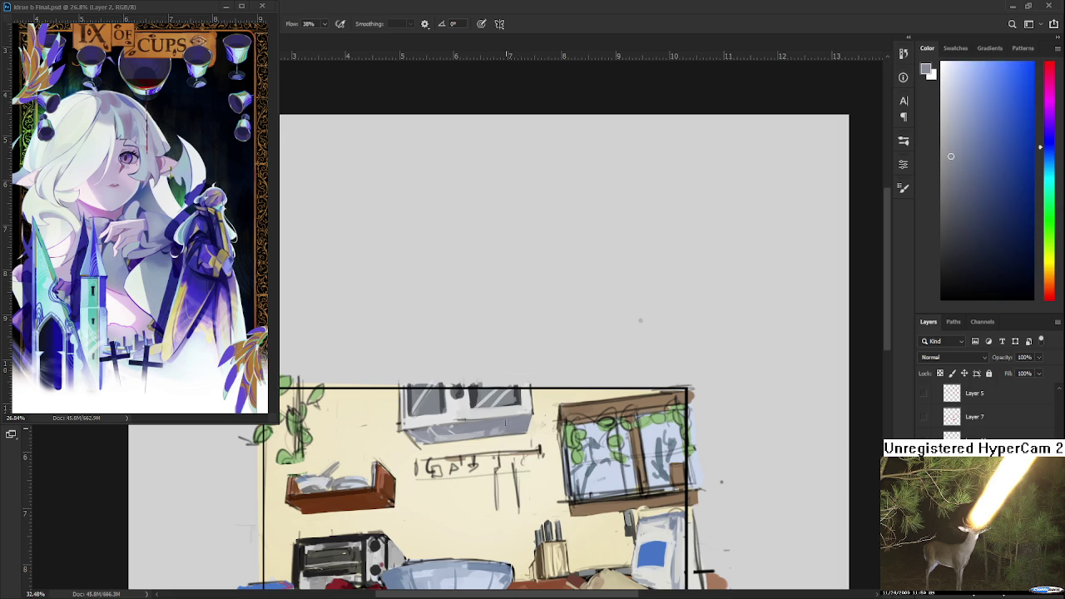
Sample light and darker greys from the cabinet and near the window.
left_click(493, 424, "alt")
left_click(482, 428, "alt")
left_click(474, 435, "alt")
left_click(458, 414, "alt")
left_click(470, 401, "alt")
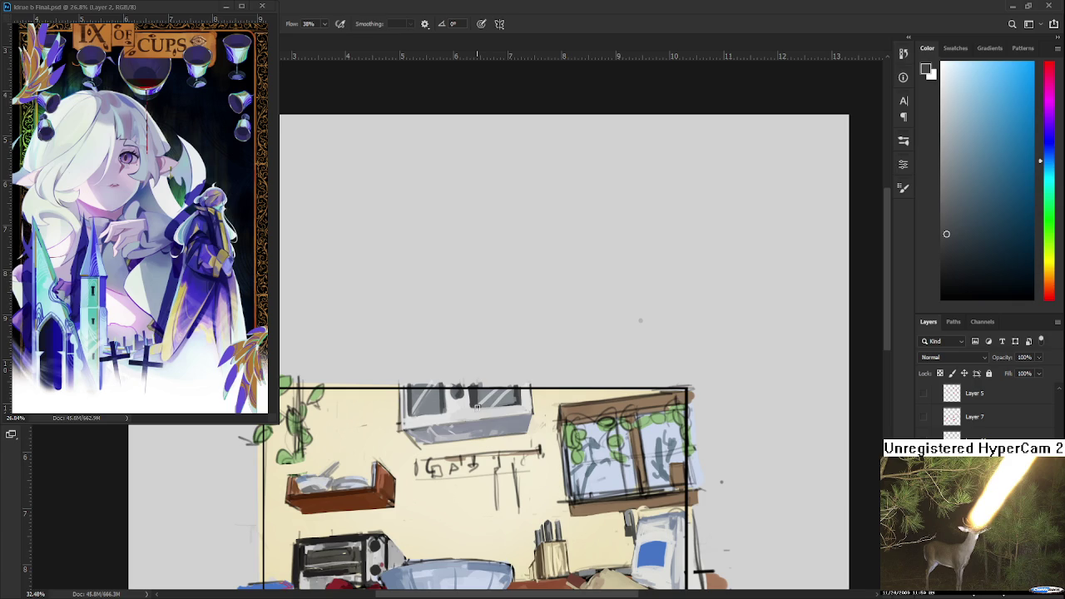
left_click(478, 428, "alt")
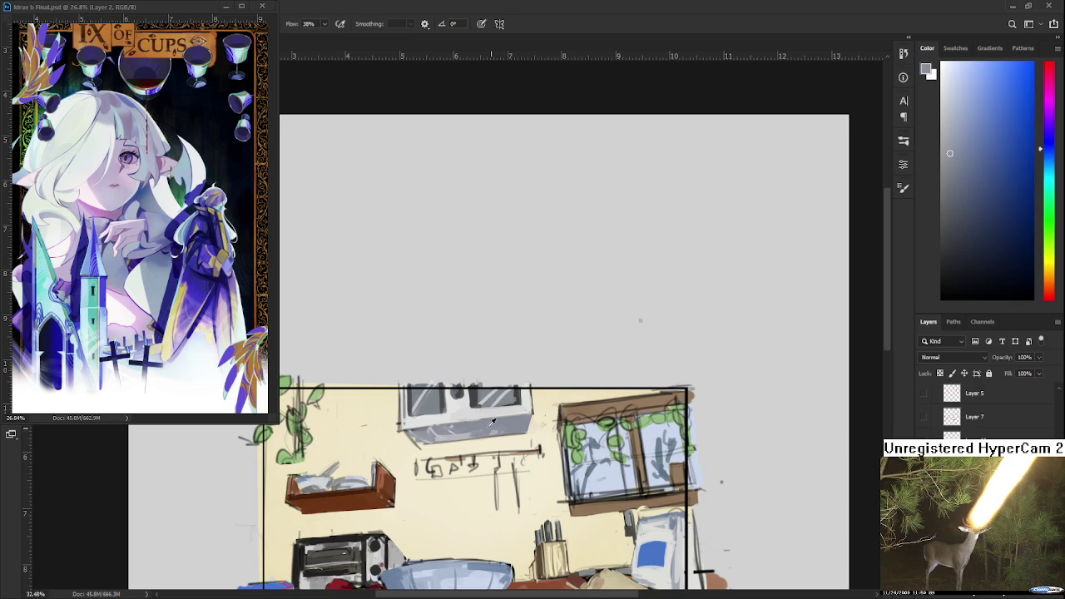
left_click(460, 435, "alt")
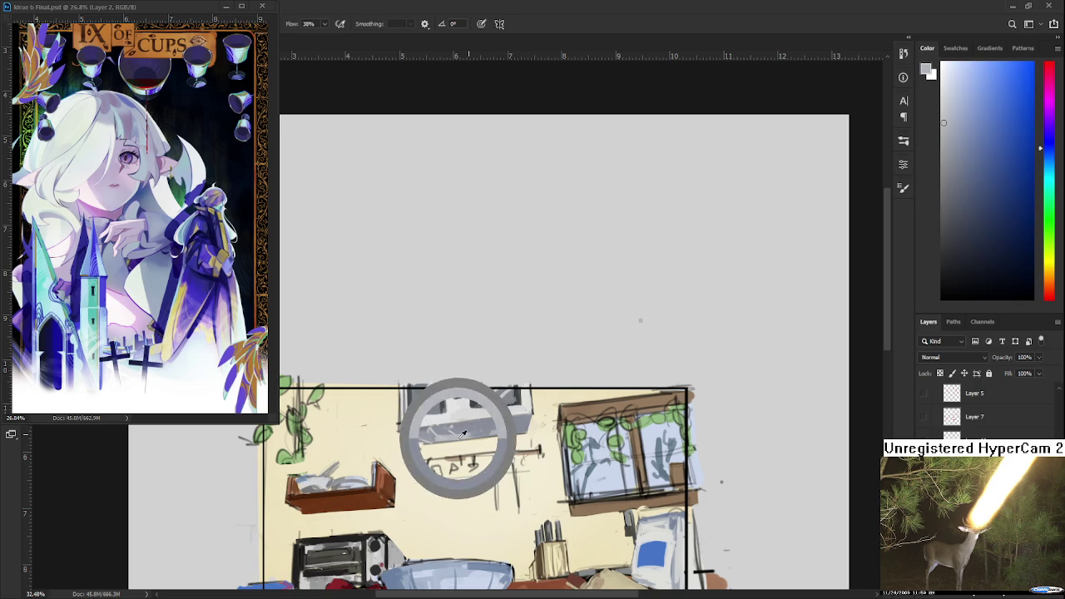
left_click(519, 419, "alt")
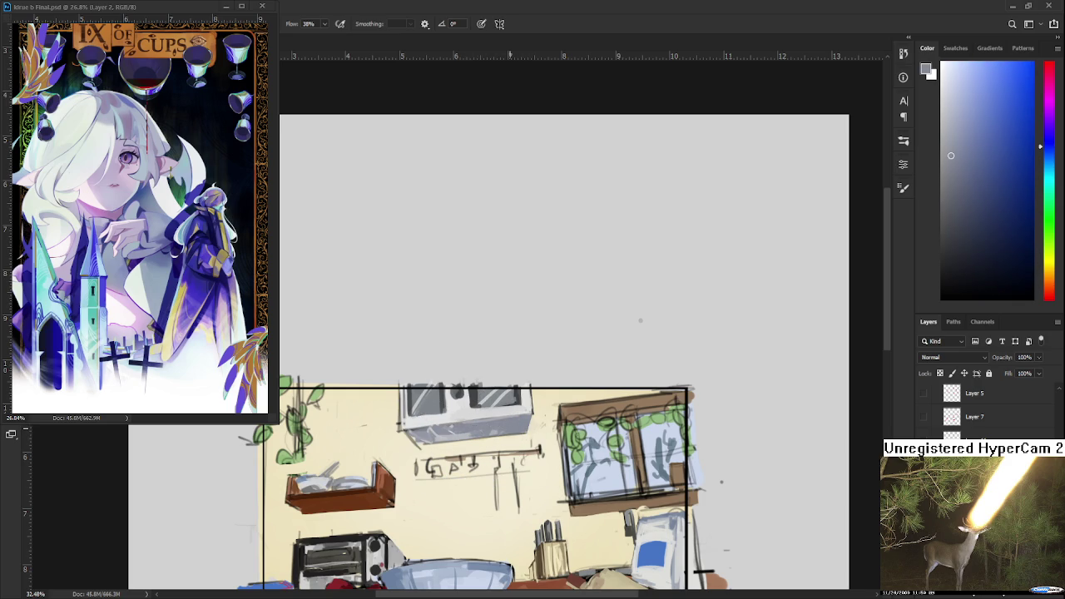
Zoom to the window and sample the frame brown and a darker red-brown.
scroll(545, 516, "down", 2)
scroll(545, 516, "down", 1)
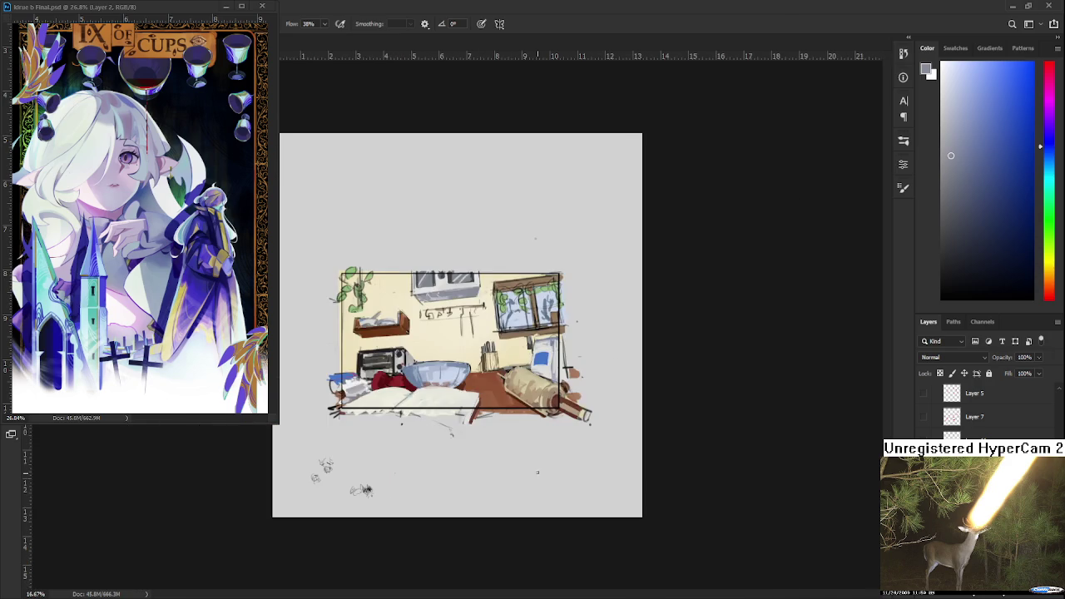
scroll(545, 515, "up", 1)
left_click_drag(455, 309, 446, 472)
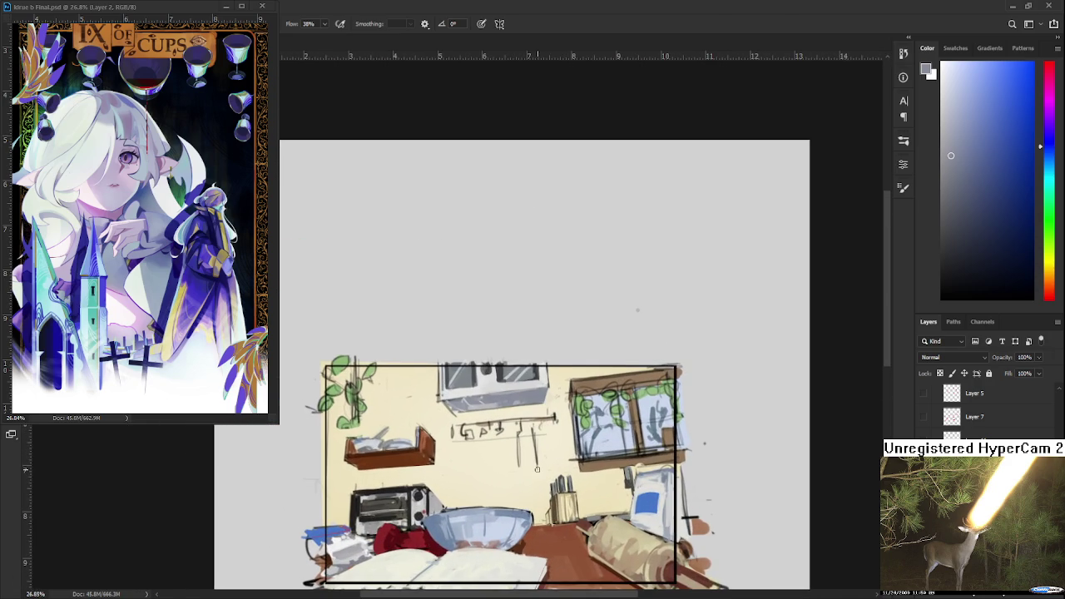
scroll(446, 472, "up", 1)
scroll(446, 472, "up", 1)
scroll(491, 366, "up", 1)
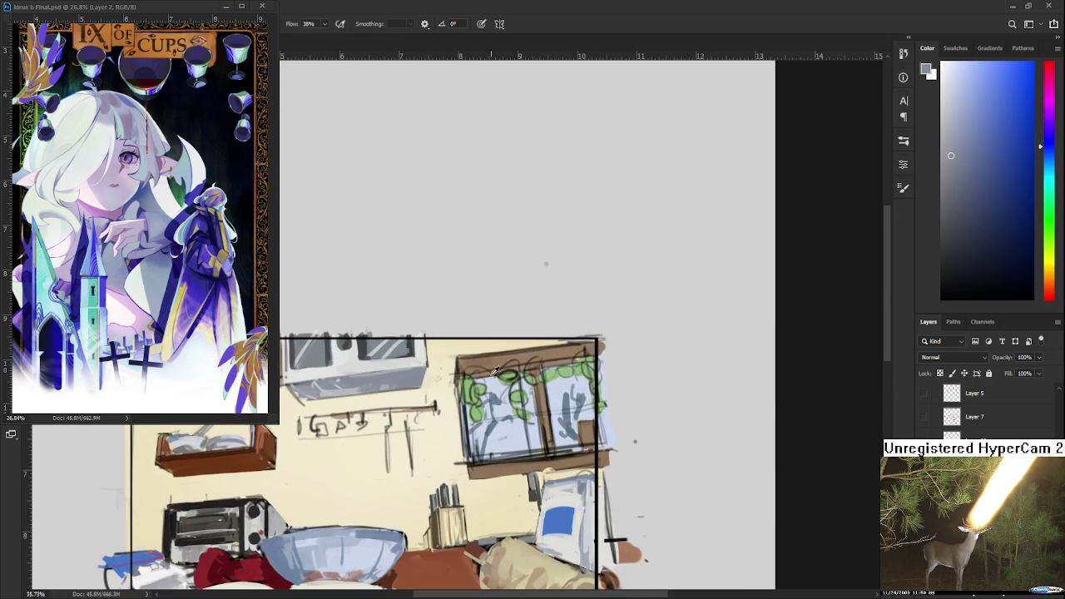
left_click(488, 361, "alt")
scroll(293, 476, "up", 1)
left_click(283, 470, "alt")
Paint dark brown and tan strokes along the window frame's top edge.
left_click_drag(476, 467, 429, 477)
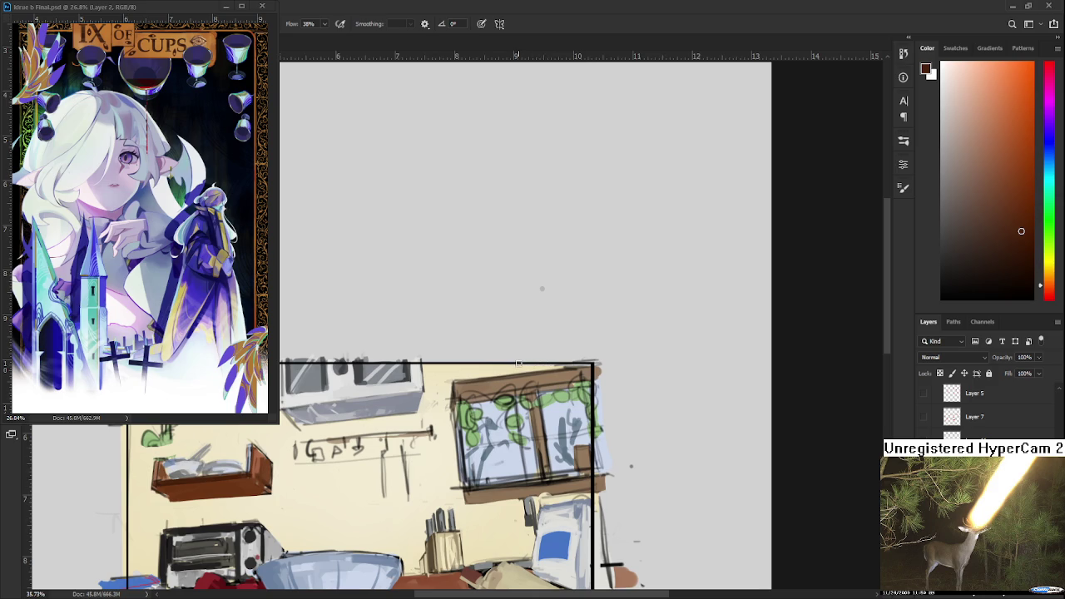
left_click_drag(577, 383, 550, 384)
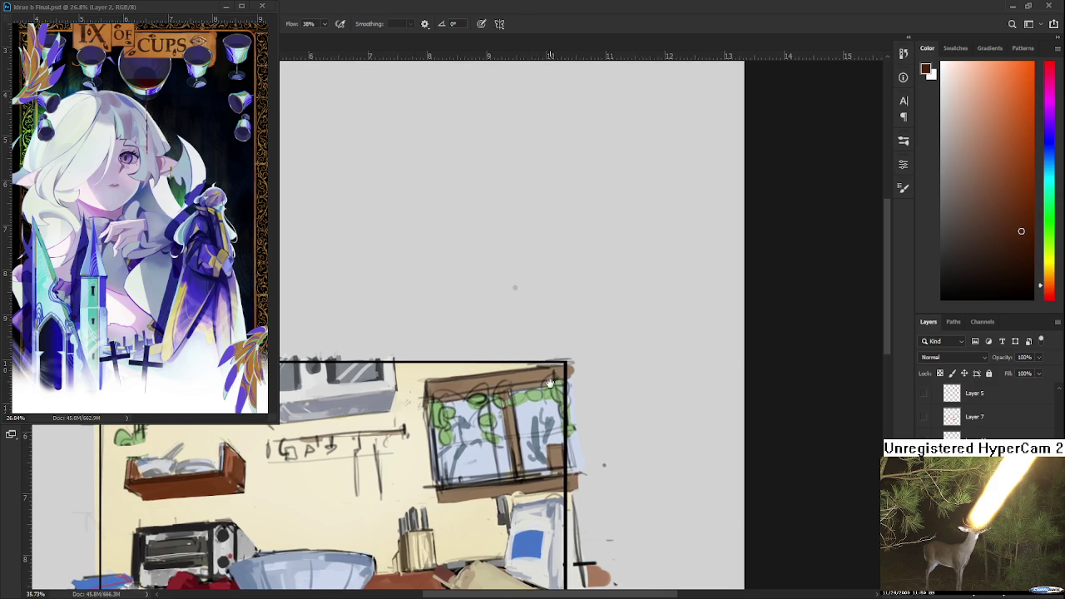
left_click_drag(468, 385, 439, 387)
left_click(479, 379, "alt")
left_click(445, 389, "alt")
left_click(472, 383, "alt")
left_click(450, 387, "alt")
left_click_drag(464, 380, 429, 396)
left_click(475, 381, "alt")
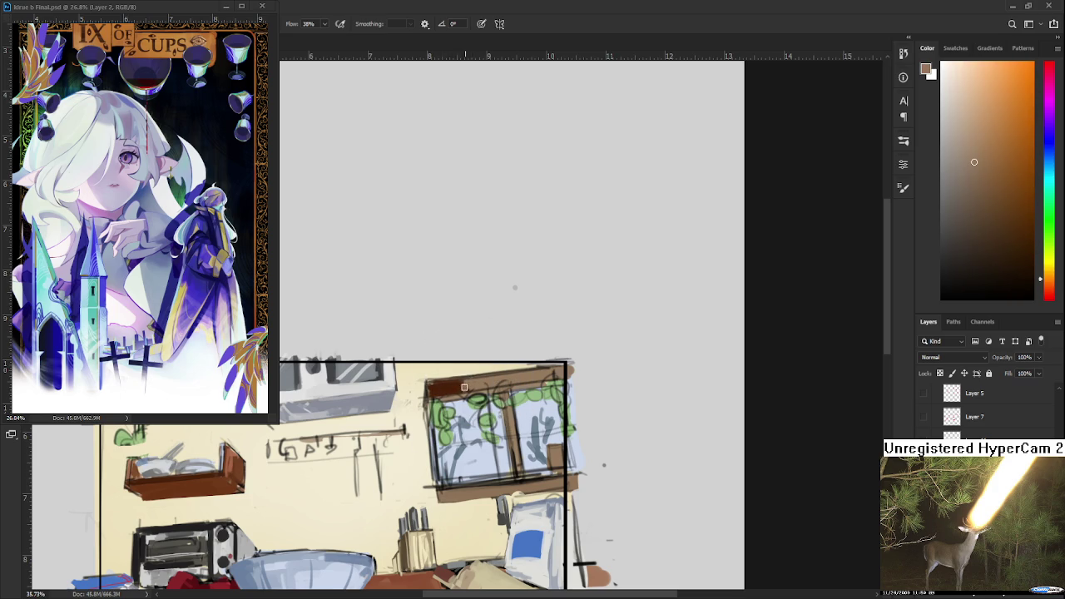
left_click(461, 387, "alt")
left_click(471, 382, "alt")
Bring the empty canvas above the kitchen sketch into view.
scroll(505, 400, "down", 2)
scroll(505, 400, "down", 1)
scroll(505, 400, "up", 1)
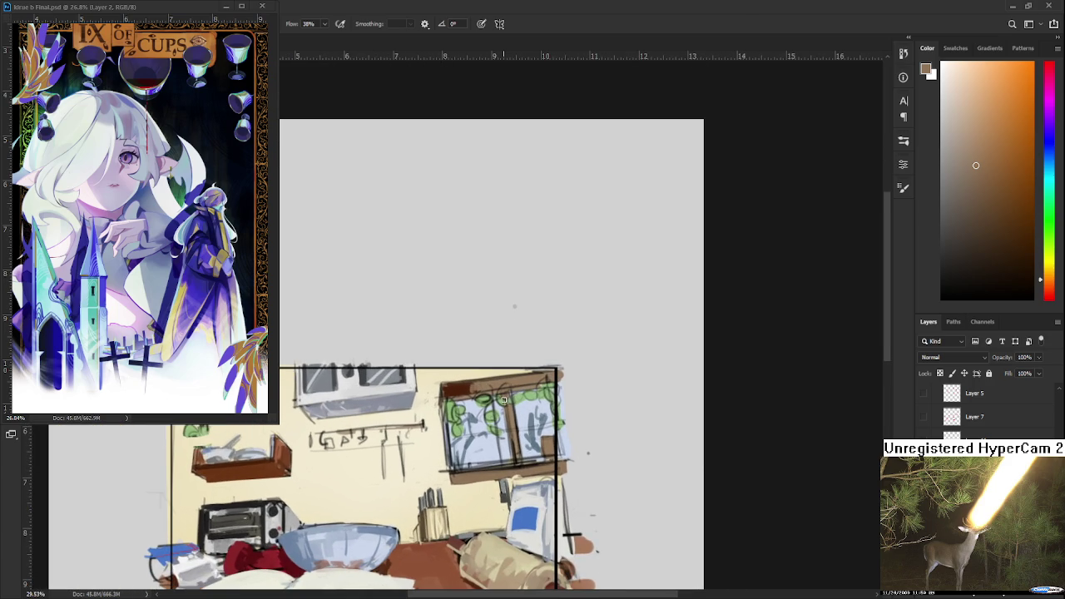
scroll(503, 400, "down", 1)
scroll(503, 403, "up", 1)
scroll(505, 405, "up", 1)
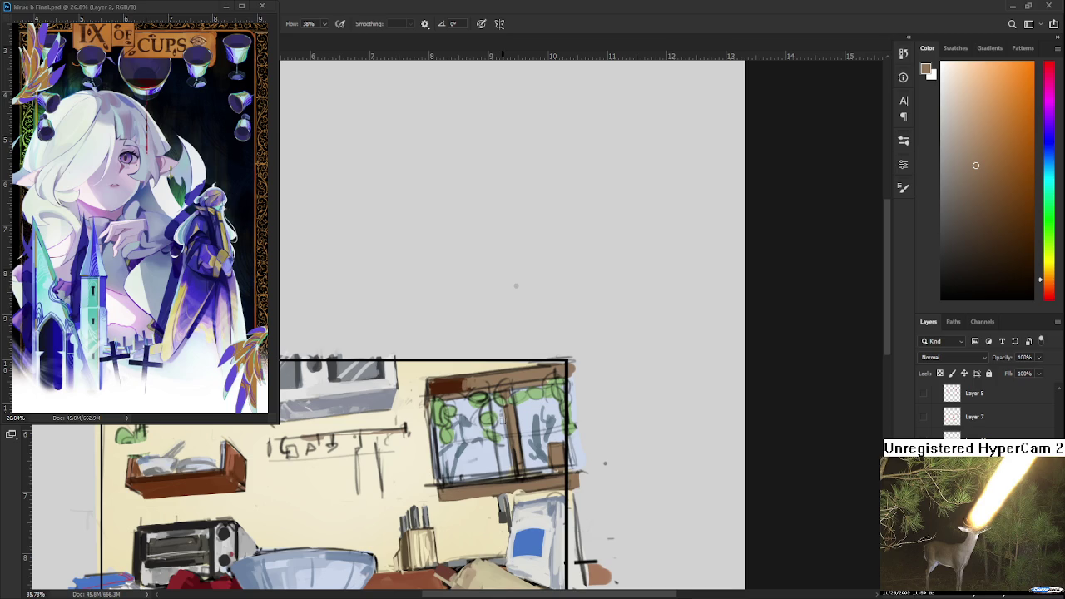
scroll(501, 424, "down", 1)
scroll(501, 423, "up", 1)
scroll(512, 376, "up", 1)
scroll(513, 376, "down", 1)
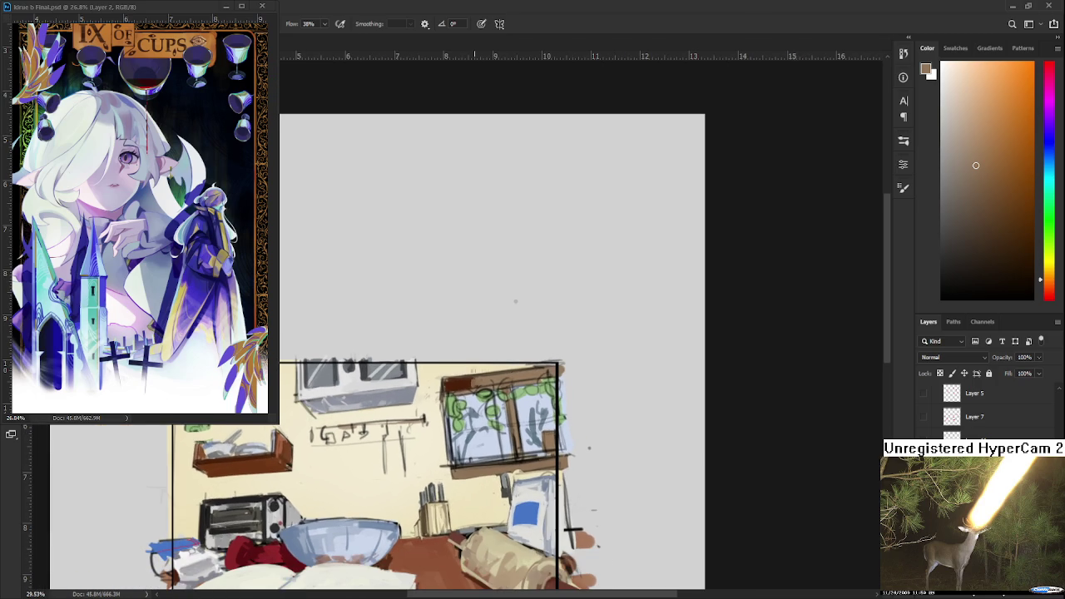
left_click_drag(451, 371, 499, 421)
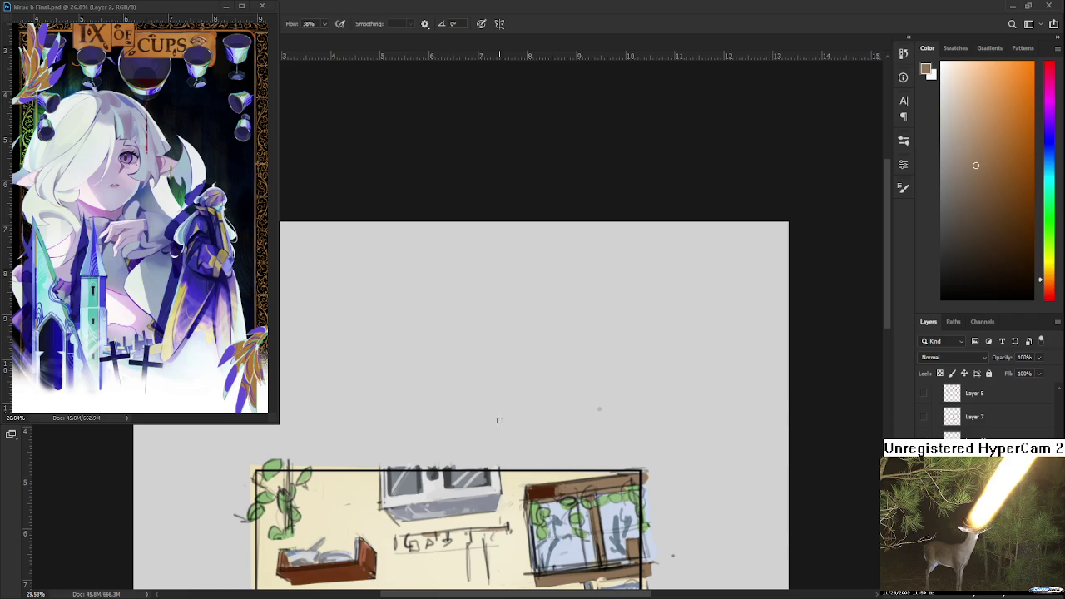
Fill a square selection above the kitchen with the canvas's sampled light grey.
mouse_move(398, 299)
left_mouse_down()
mouse_move(418, 351)
mouse_move(504, 428)
left_mouse_up()
key("ctrl+z")
key("m")
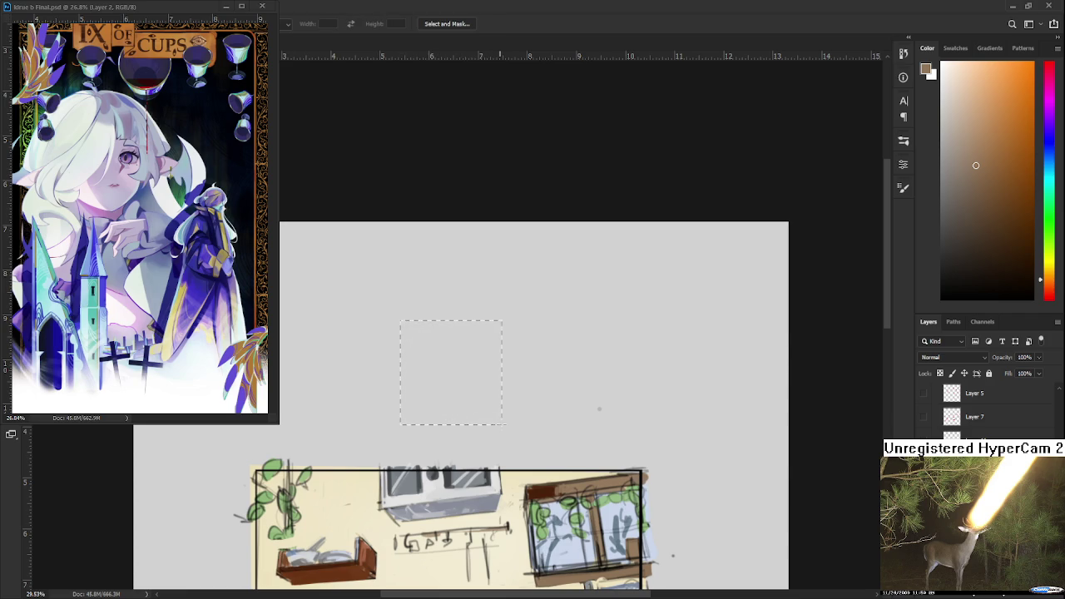
scroll(504, 428, "up", 1)
key("i")
left_click(526, 368)
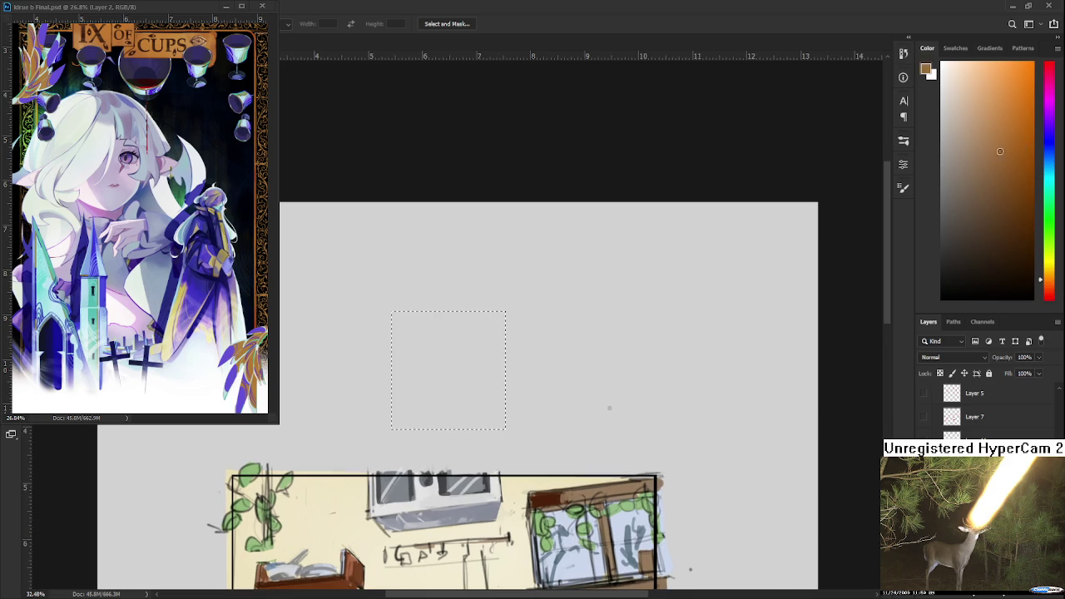
key("g")
left_click(452, 383)
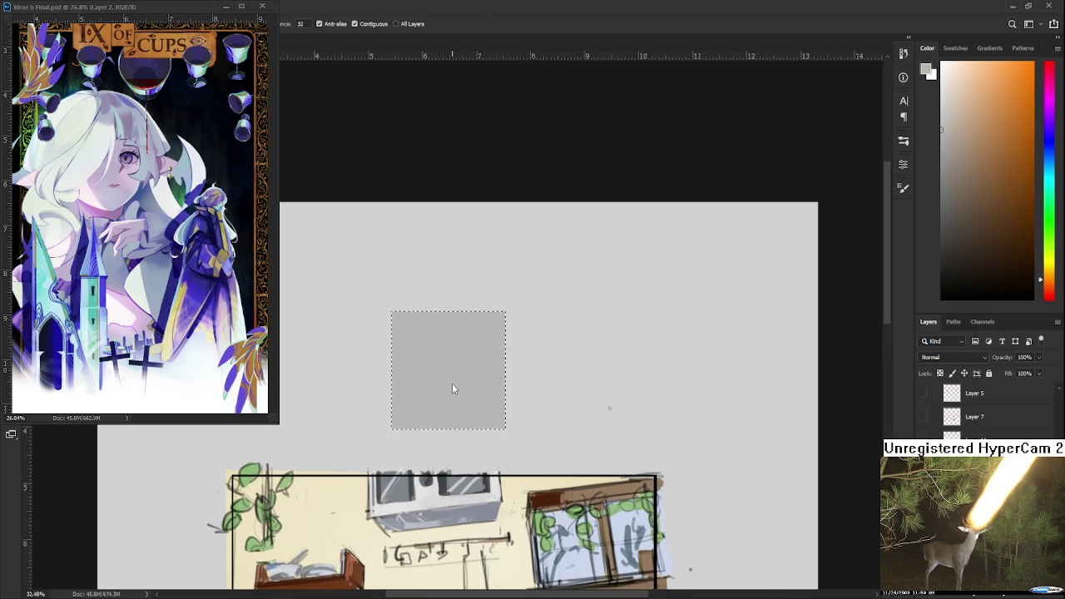
Duplicate the grey square and place the copy to its right.
key("ctrl+alt+t")
left_click_drag(474, 397, 616, 405)
key("Return")
scroll(595, 424, "down", 1)
scroll(591, 426, "down", 3)
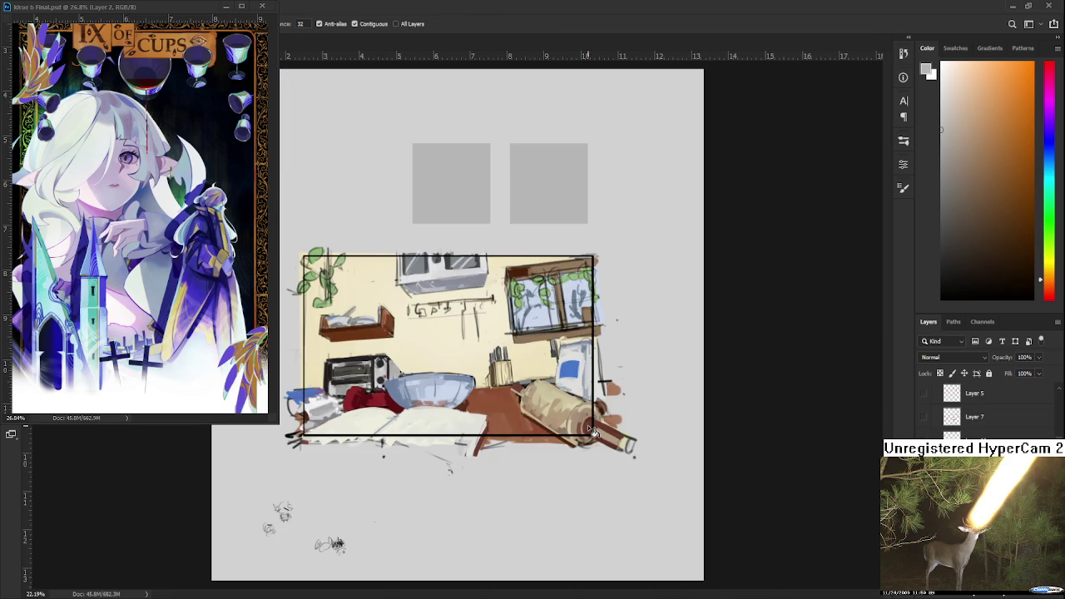
scroll(541, 399, "down", 1)
scroll(502, 371, "up", 1)
scroll(449, 400, "up", 3)
scroll(388, 447, "up", 2)
scroll(388, 447, "up", 2)
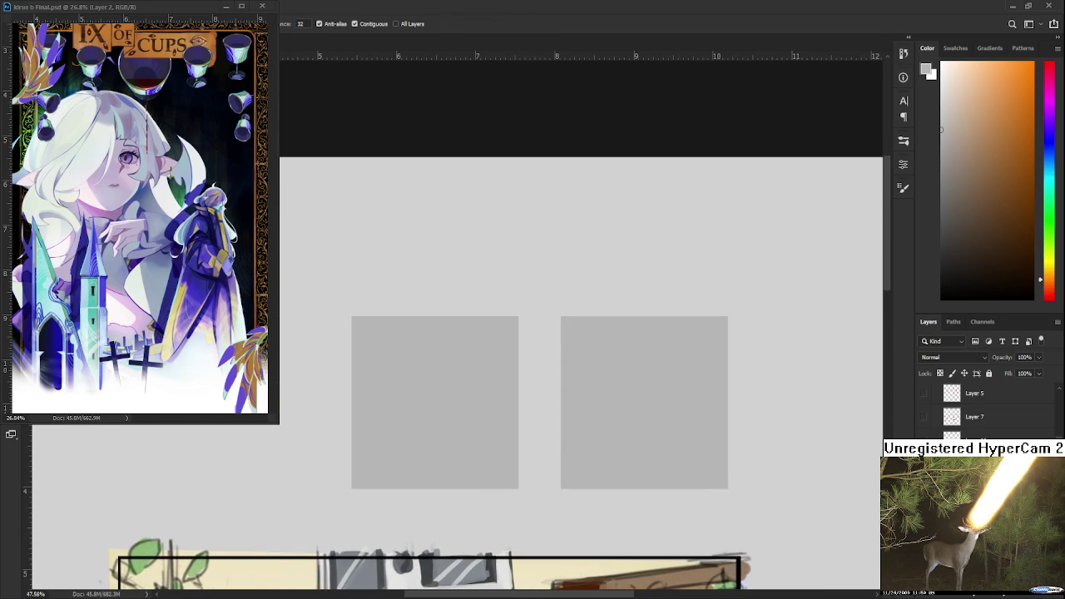
Draw a black C-shaped head outline in the left grey square, redoing a trial stroke.
left_click_drag(979, 278, 914, 299)
key("b")
mouse_move(449, 342)
left_mouse_down()
mouse_move(420, 450)
mouse_move(420, 431)
left_mouse_up()
key("ctrl+z")
key("ctrl+z")
mouse_move(466, 376)
left_mouse_down()
mouse_move(470, 421)
mouse_move(446, 419)
left_mouse_up()
Add two eyes, a mouth and chin to the face, undoing stray strokes.
mouse_move(384, 408)
left_mouse_down()
mouse_move(429, 397)
mouse_move(407, 416)
mouse_move(486, 385)
mouse_move(469, 398)
left_mouse_up()
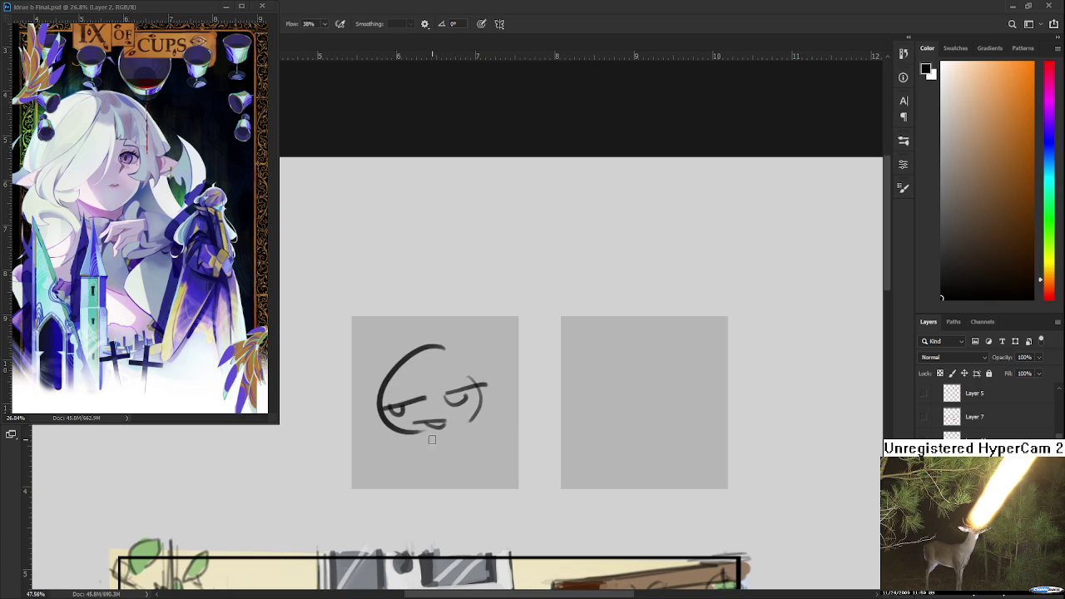
mouse_move(414, 426)
left_mouse_down()
mouse_move(451, 417)
mouse_move(450, 450)
mouse_move(472, 453)
mouse_move(381, 466)
mouse_move(409, 462)
left_mouse_up()
left_click_drag(373, 412, 384, 453)
key("ctrl+z")
mouse_move(471, 435)
left_mouse_down()
mouse_move(481, 446)
mouse_move(471, 449)
mouse_move(490, 446)
left_mouse_up()
key("ctrl+z")
Add antlers above the head, a side contour and a pointed ear, then zoom out.
mouse_move(359, 374)
left_mouse_down()
mouse_move(367, 394)
mouse_move(381, 391)
left_mouse_up()
left_click_drag(491, 340, 472, 366)
key("ctrl+z")
mouse_move(450, 356)
left_mouse_down()
mouse_move(497, 373)
mouse_move(478, 396)
left_mouse_up()
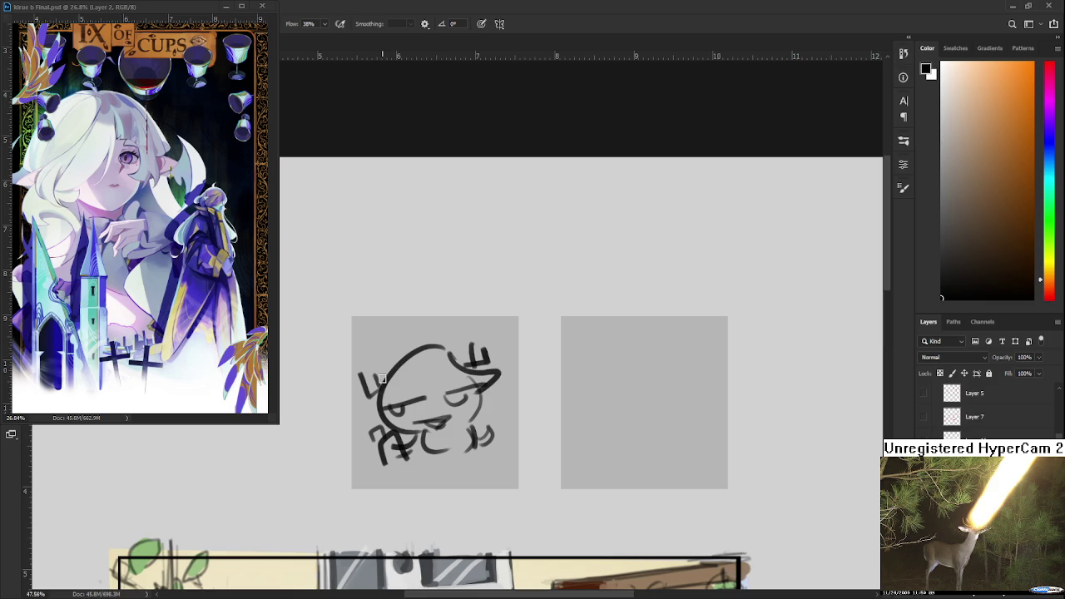
left_click_drag(384, 374, 392, 426)
scroll(412, 418, "down", 2)
scroll(416, 421, "down", 2)
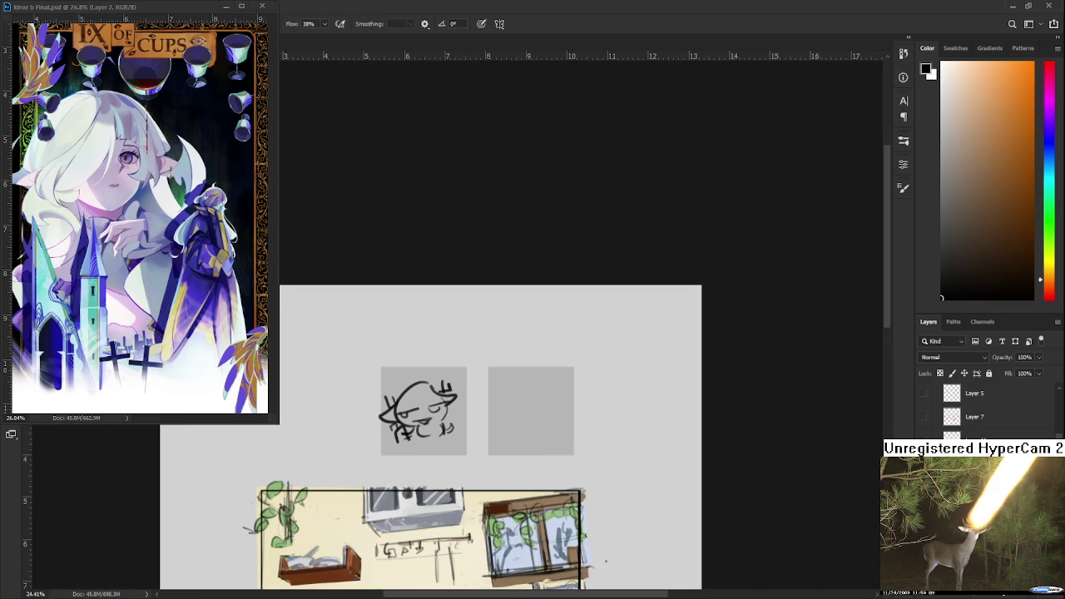
Undo the sketch and delete the remaining grey square with a lasso selection.
key("ctrl+z")
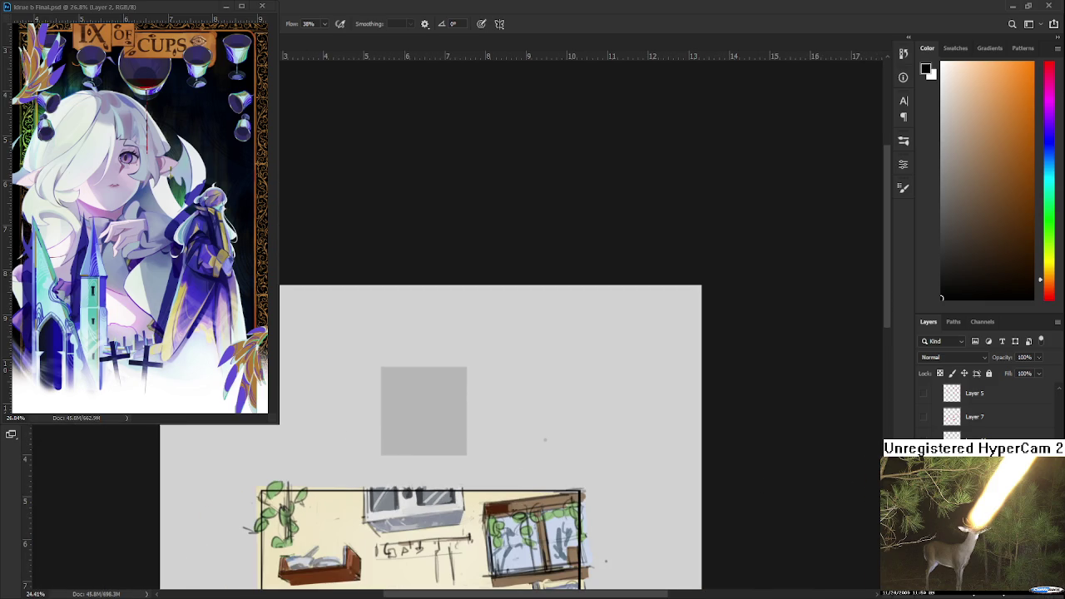
key("l")
left_click_drag(491, 479, 378, 479)
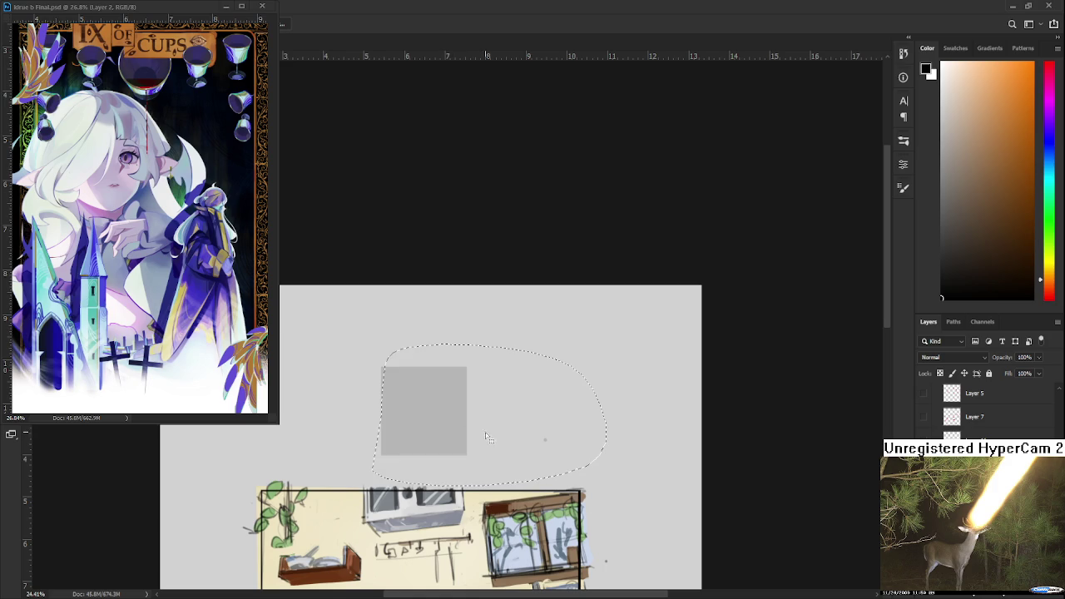
key("Delete")
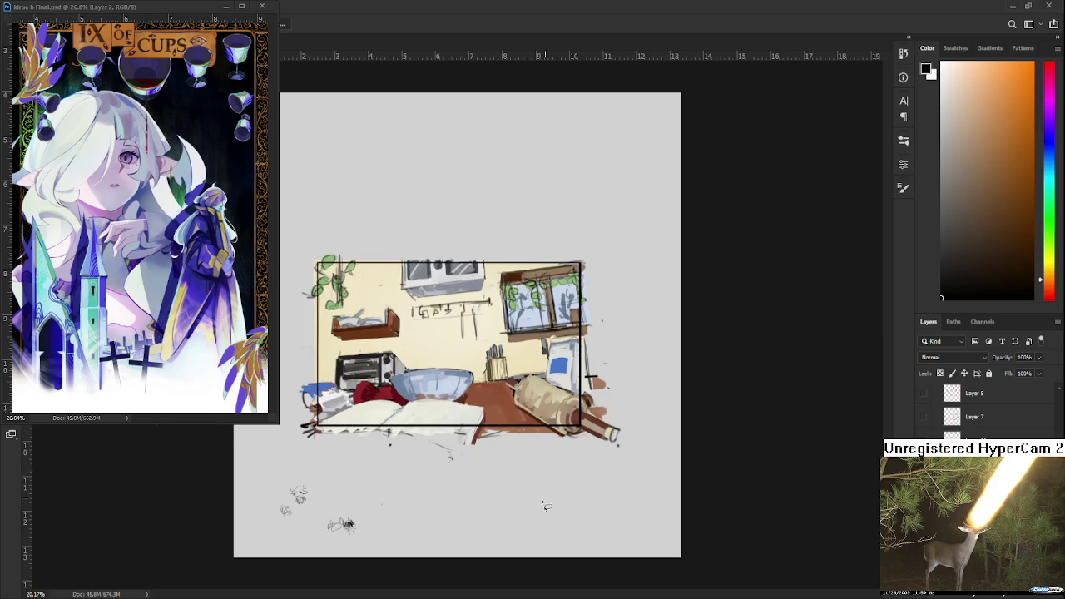
Zoom onto the window and sample browns from its frame as the paint colour.
scroll(476, 399, "up", 2)
scroll(500, 391, "up", 3)
left_click(518, 396, "alt")
left_click(518, 396, "alt")
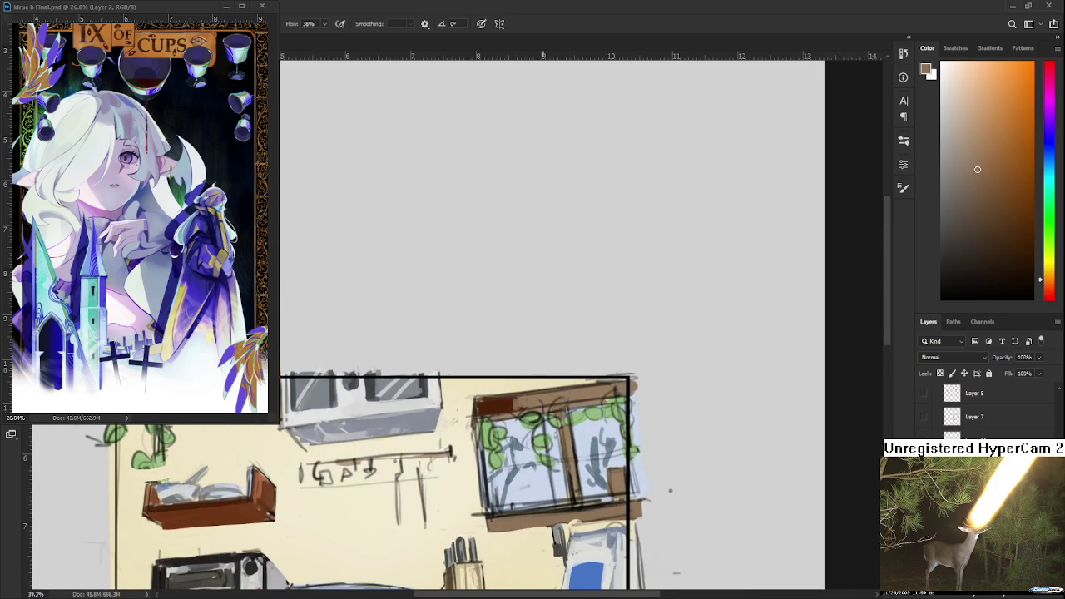
left_click(481, 405, "alt")
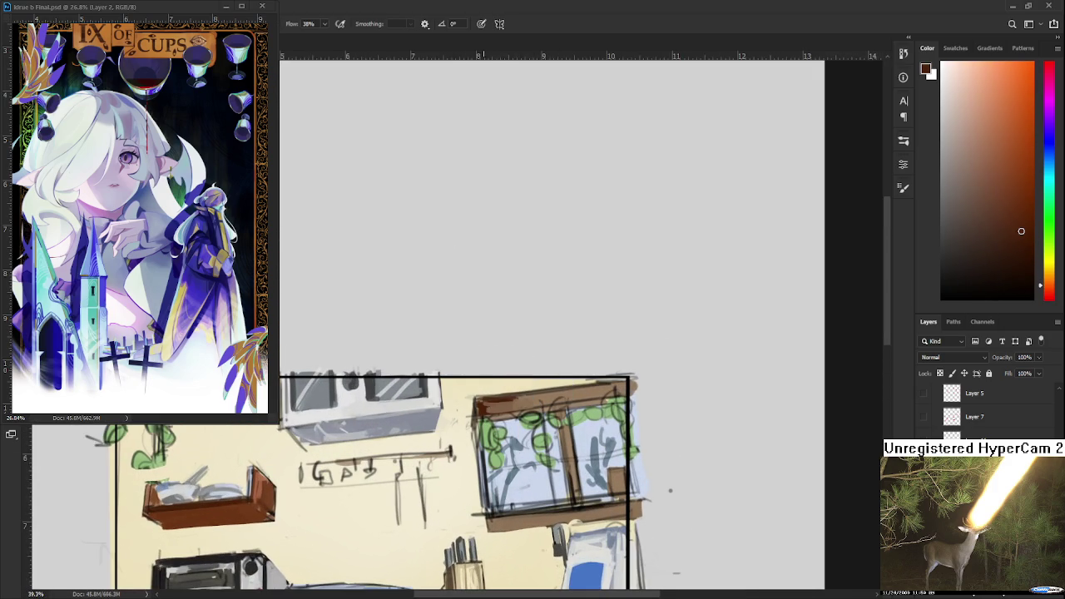
left_click(544, 392, "alt")
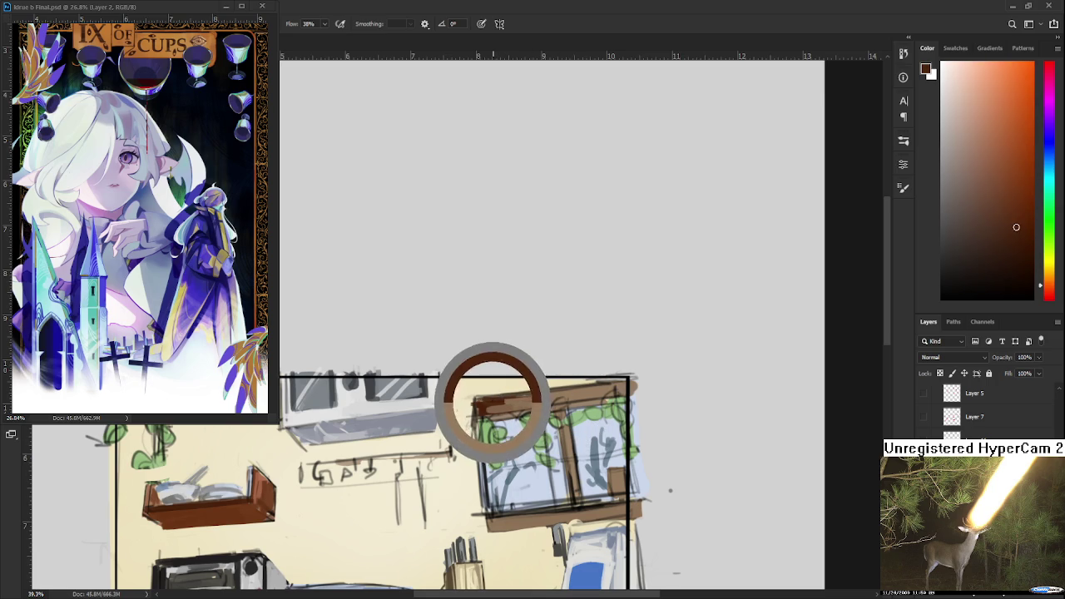
Paint a faint dark reddish-brown stroke across the top of the window frame.
left_click_drag(485, 405, 529, 403)
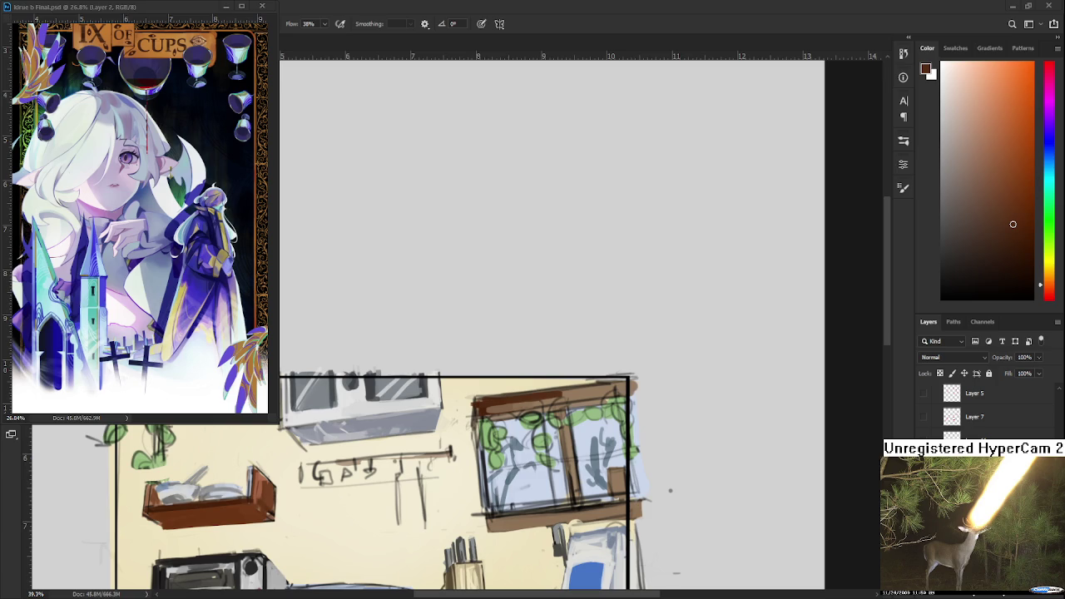
scroll(547, 470, "up", 1)
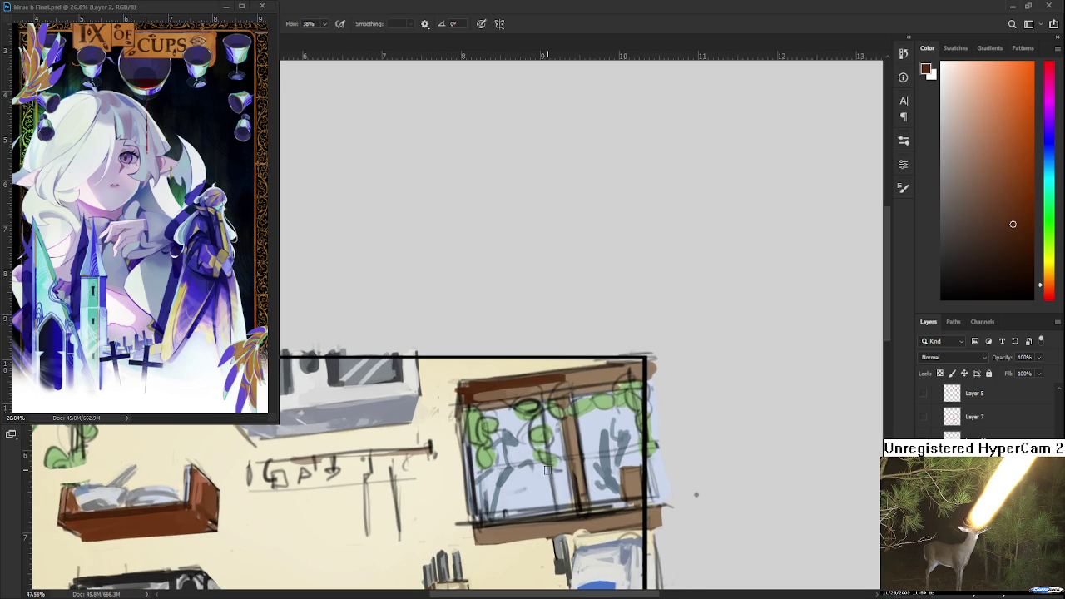
Sample a range of lighter and darker browns along the window frame.
left_click_drag(461, 415, 430, 461)
left_click(466, 426, "alt")
left_click(459, 434, "alt")
left_click(537, 416, "alt")
left_click(495, 421, "alt")
left_click(527, 424, "alt")
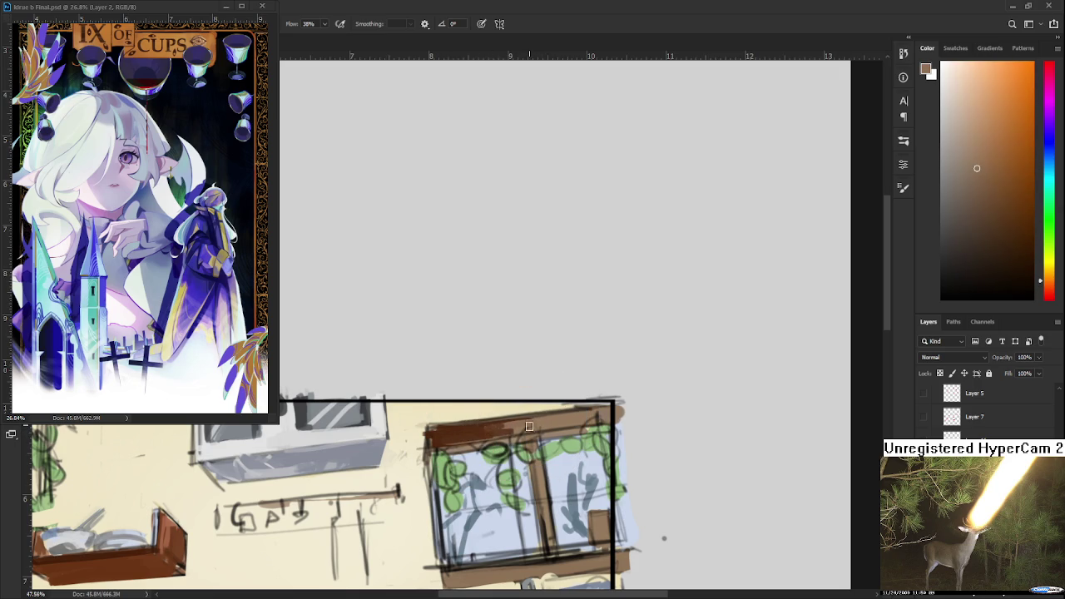
left_click(463, 431, "alt")
left_click(485, 426, "alt")
left_click(505, 424, "alt")
left_click(491, 430, "alt")
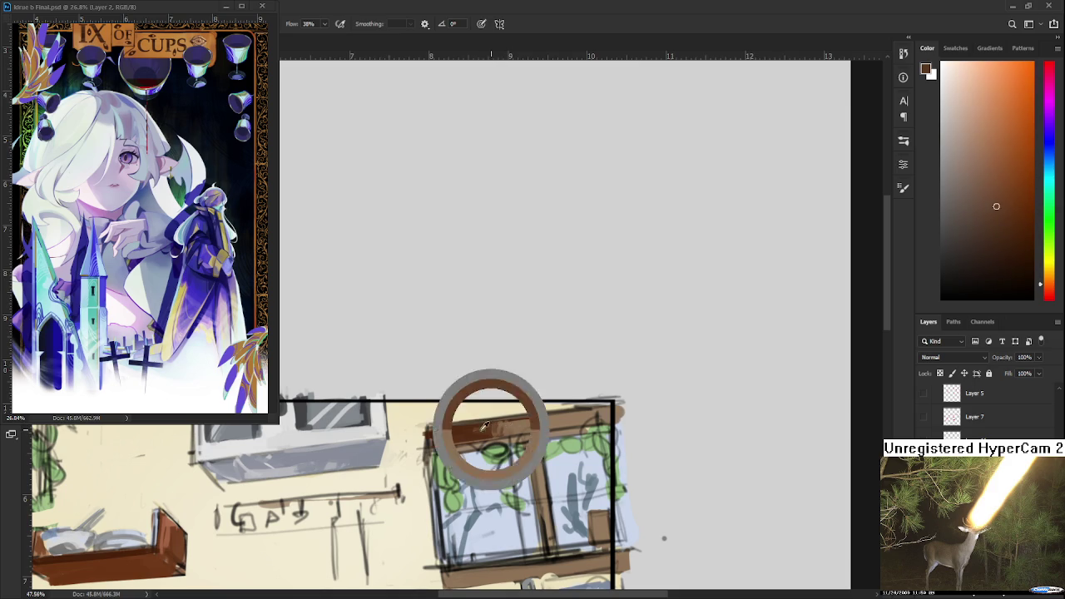
left_click(543, 421, "alt")
left_click(478, 429, "alt")
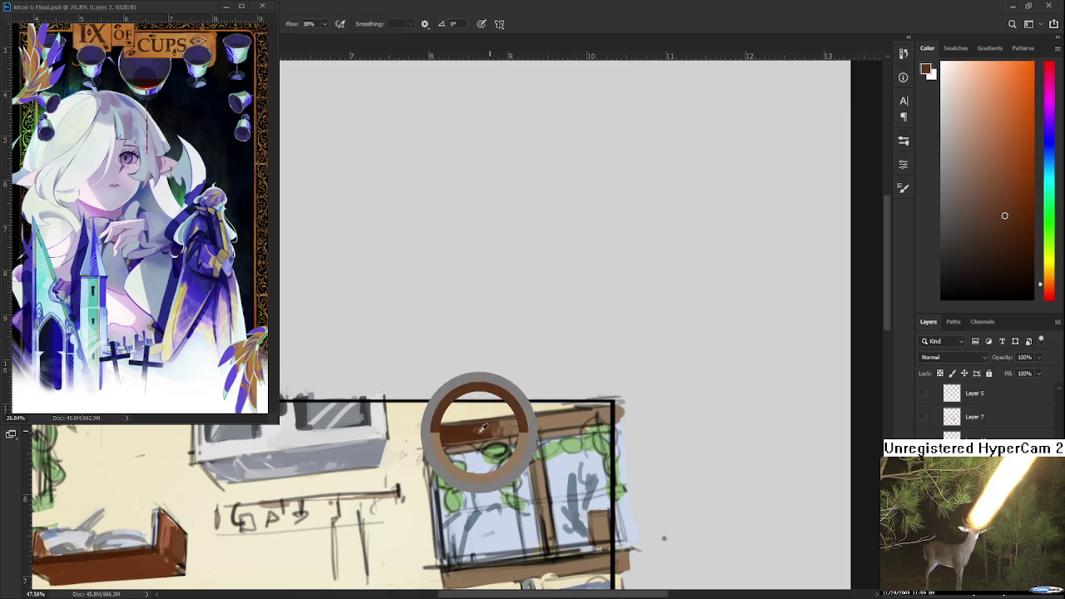
Pick a darker frame brown and paint it along the frame's top.
left_click(570, 418, "alt")
left_click(482, 429, "alt")
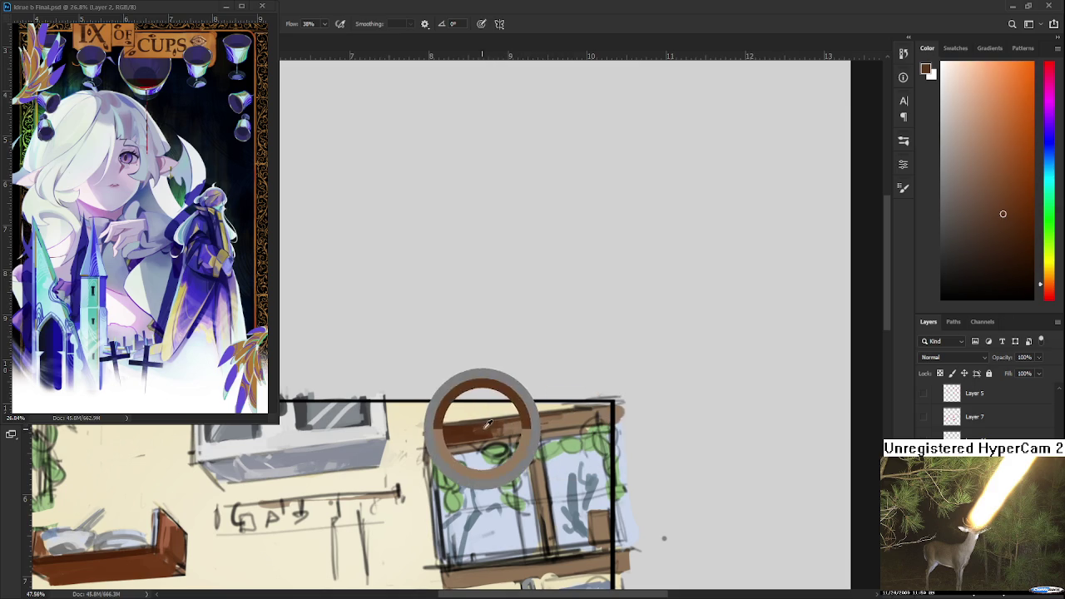
left_click(524, 425, "alt")
left_click(497, 425, "alt")
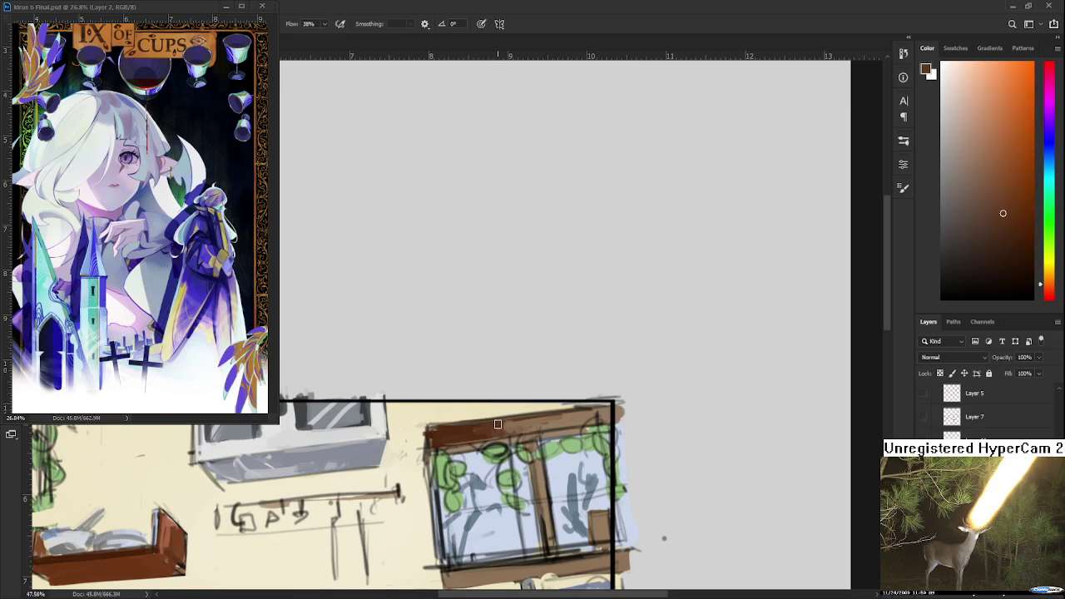
left_click(525, 425, "alt")
left_click(443, 432, "alt")
left_click(451, 438, "alt")
left_click(449, 440, "alt")
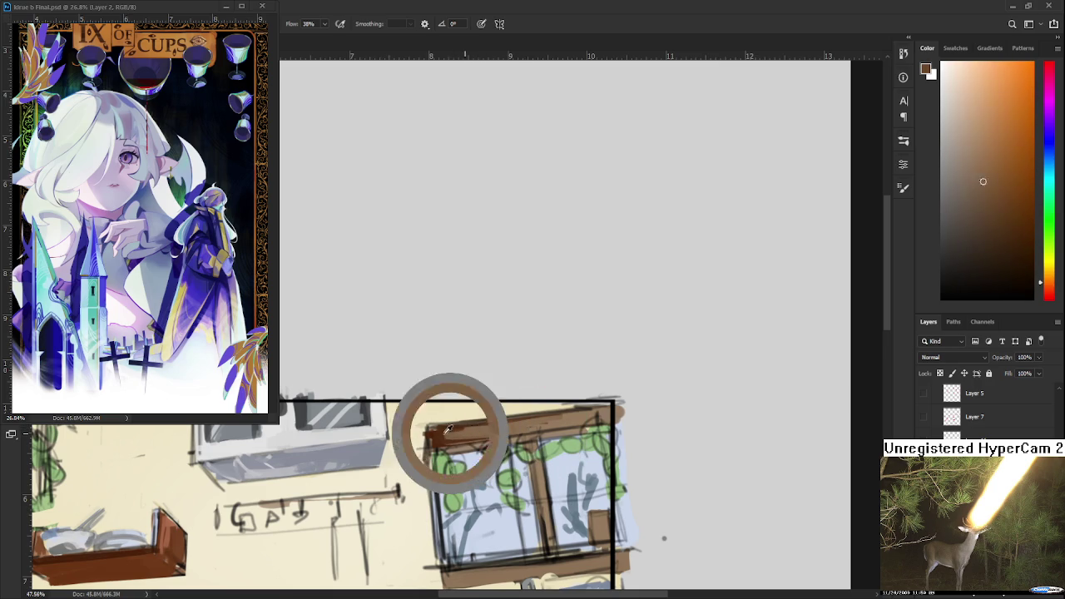
left_click_drag(448, 441, 489, 426)
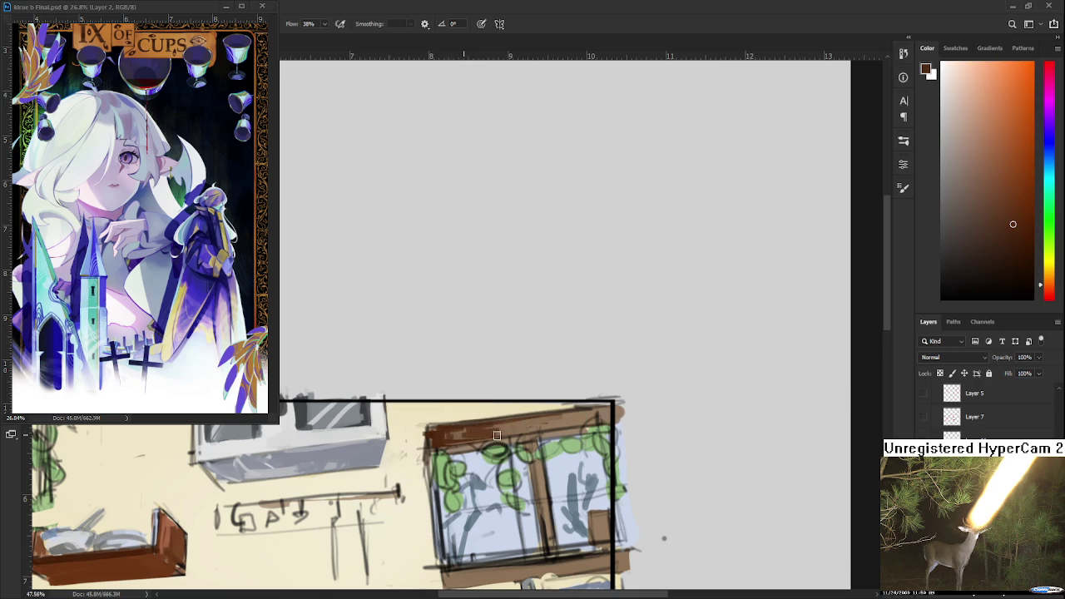
Darken the rest of the frame top and the window's middle mullion.
left_click(496, 435, "alt")
left_click(472, 434, "alt")
left_click_drag(537, 422, 602, 419)
left_click(547, 418, "alt")
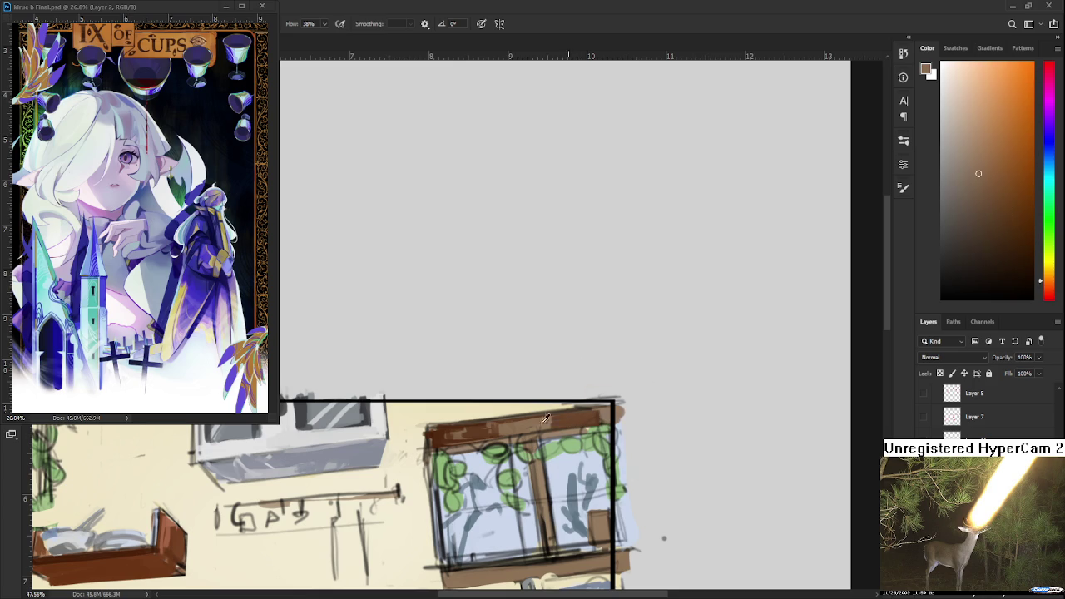
left_click(582, 416, "alt")
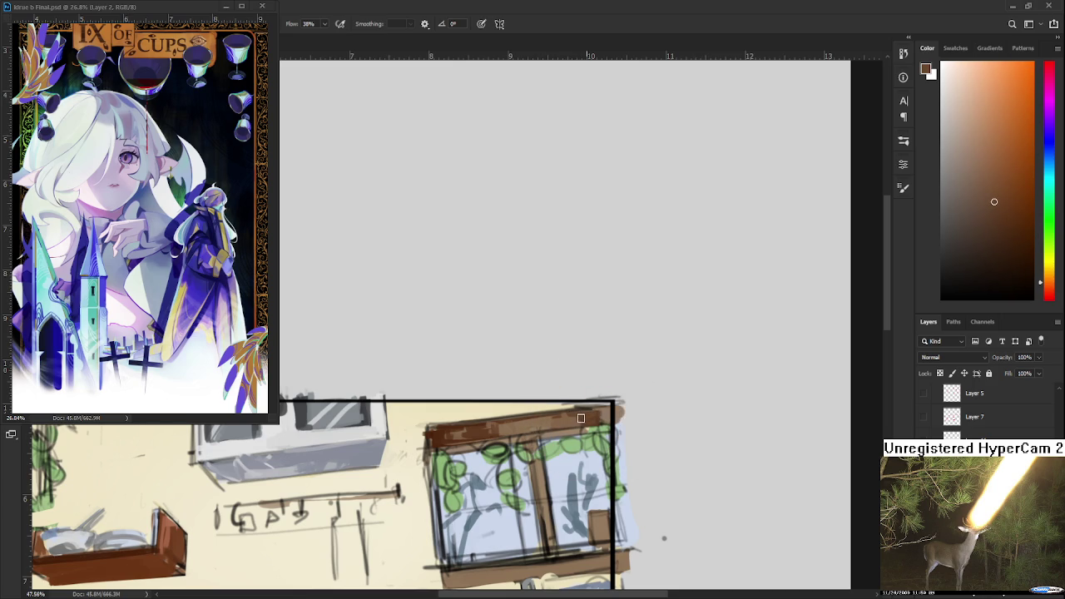
left_click_drag(604, 416, 599, 391)
left_click_drag(531, 465, 529, 409)
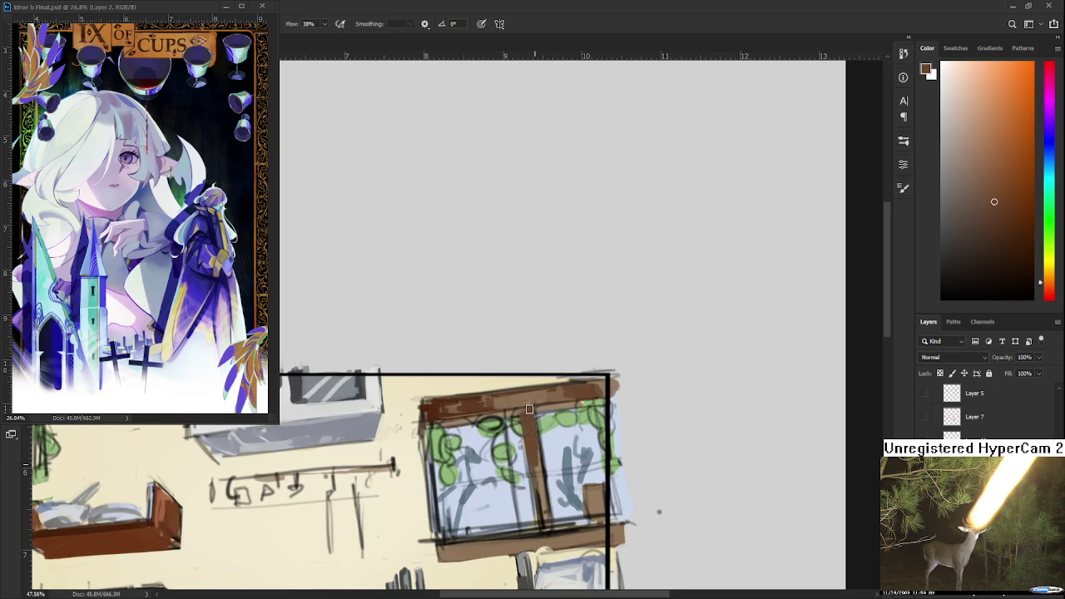
left_click_drag(532, 450, 545, 516)
Repaint the mullion in a lighter sampled brown, then bring the lower window into view.
left_click(523, 392, "alt")
left_click_drag(529, 409, 541, 524)
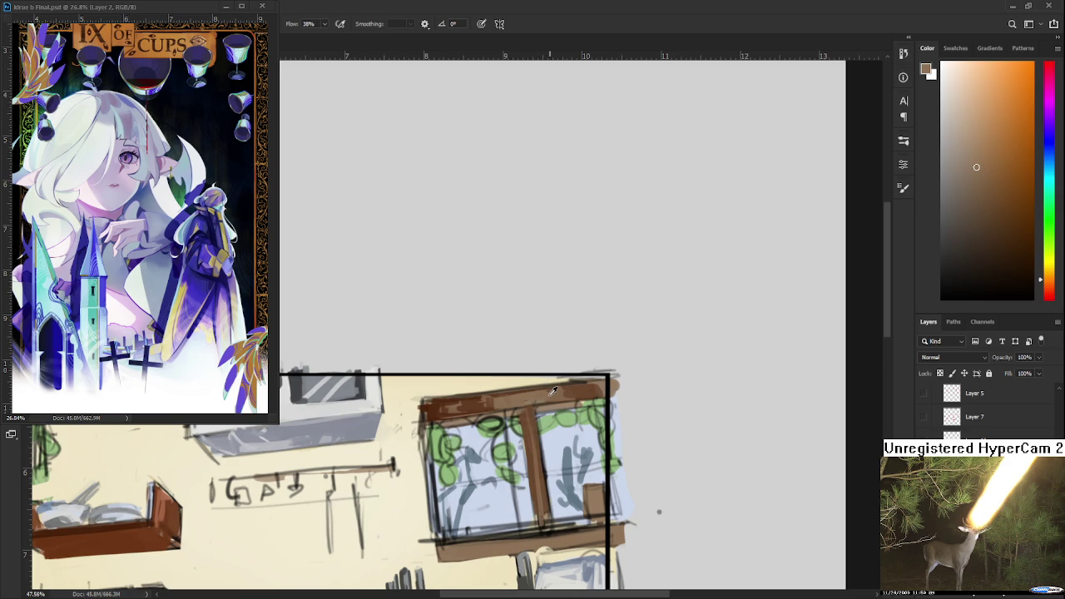
left_click(466, 401, "alt")
left_click_drag(476, 471, 498, 412)
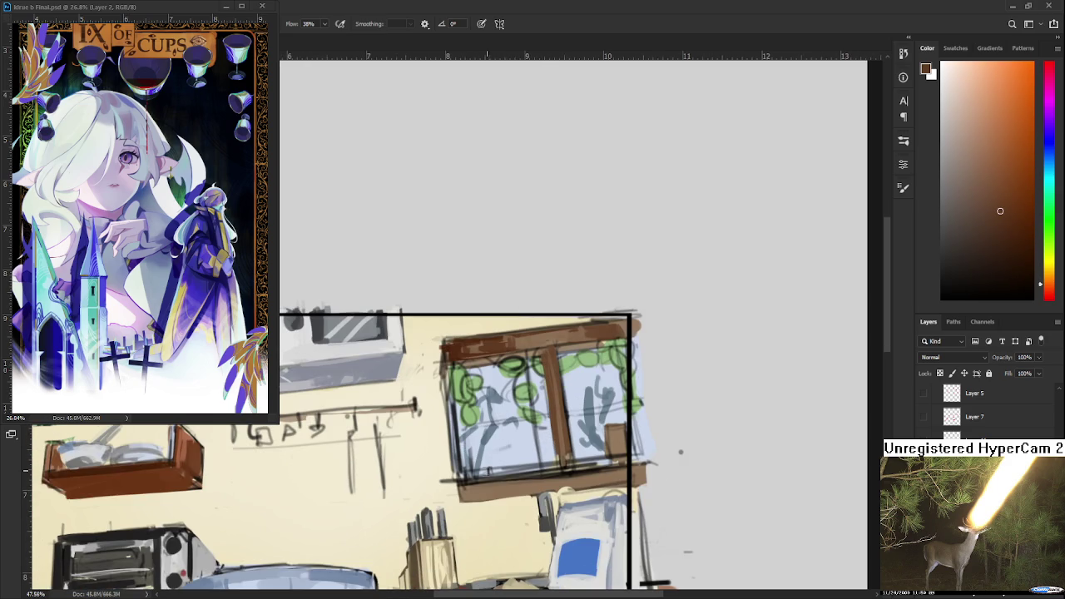
Paint a dark brown edge line along the window sill.
left_click_drag(487, 485, 466, 497)
left_click(532, 486, "alt")
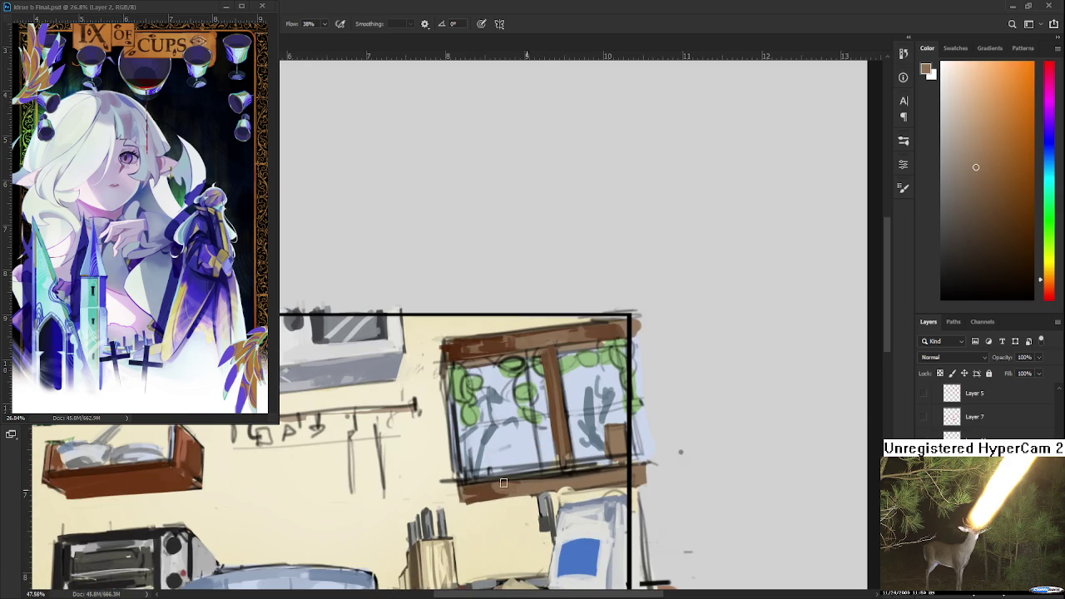
left_click(502, 484, "alt")
left_click(505, 488, "alt")
left_click(497, 486, "alt")
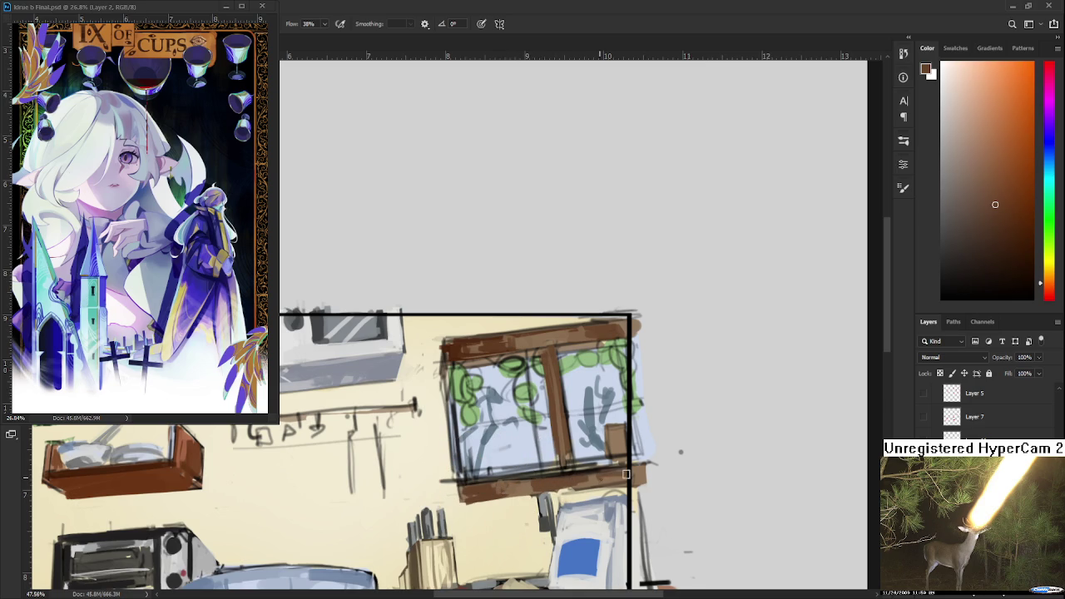
mouse_move(441, 479)
left_mouse_down()
mouse_move(491, 480)
mouse_move(442, 481)
left_mouse_up()
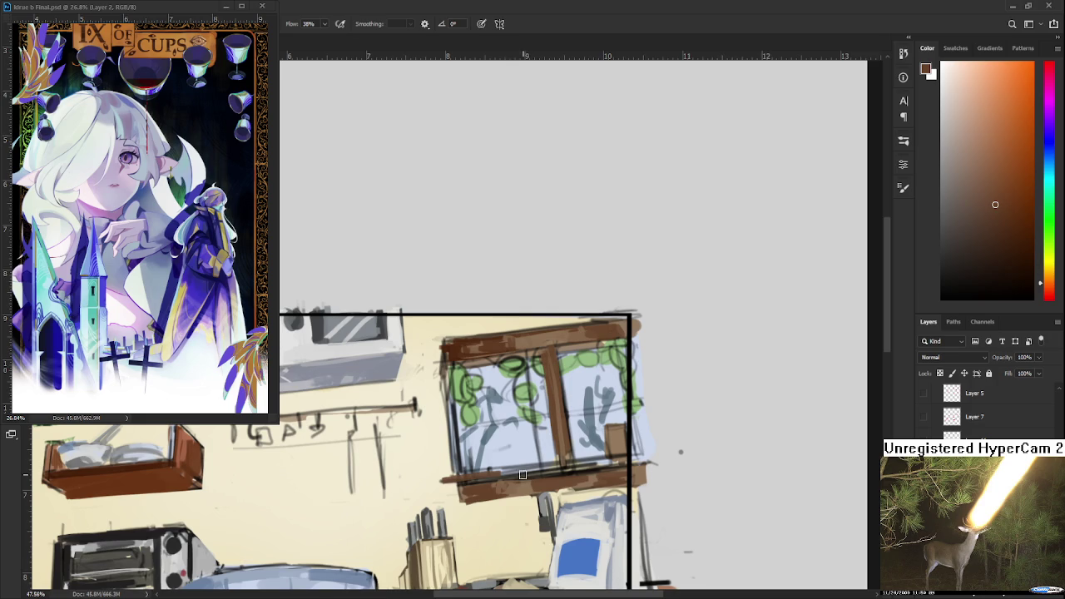
left_click_drag(523, 475, 629, 460)
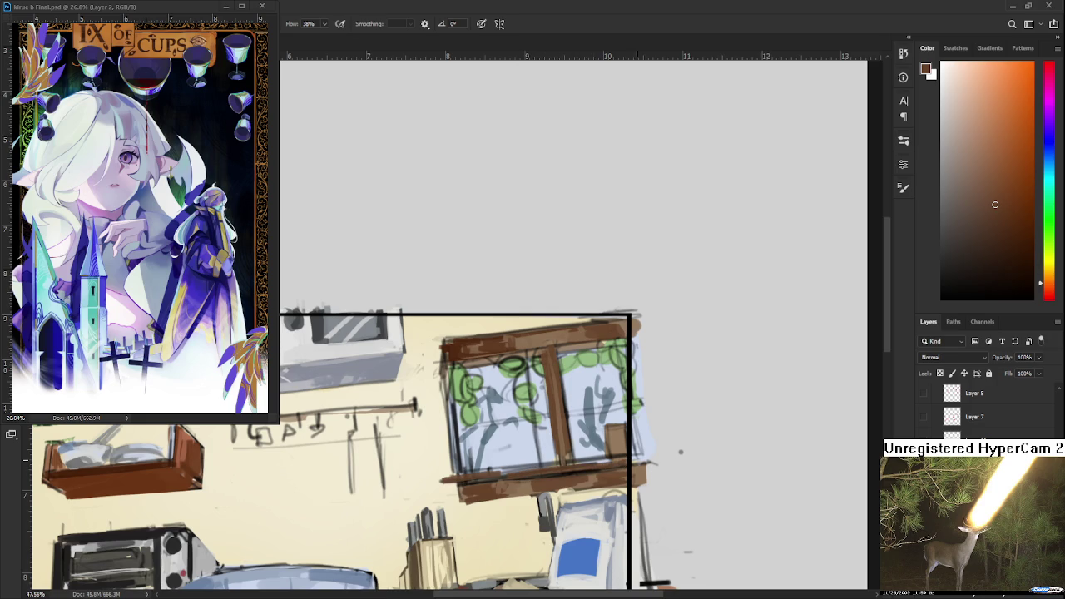
scroll(599, 458, "down", 3)
Extend the brown patch at the window's lower-right corner and paint pale blue panes there.
scroll(599, 458, "up", 2)
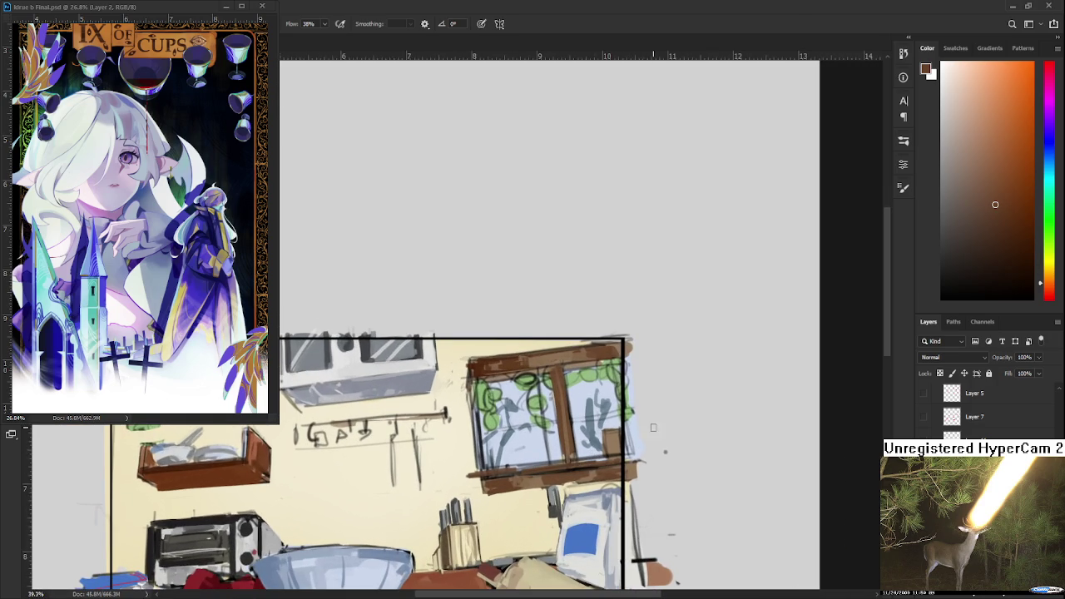
left_click_drag(608, 436, 615, 447)
left_click(595, 430, "alt")
left_click(611, 422, "alt")
left_click_drag(599, 429, 603, 447)
left_click(612, 420, "alt")
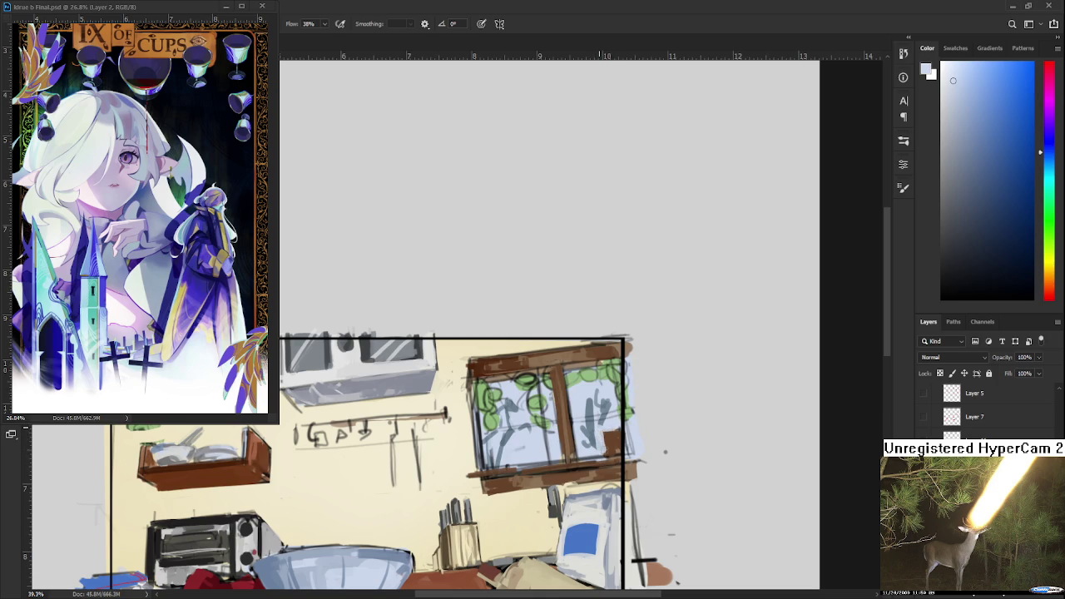
left_click(609, 438, "alt")
left_click(614, 421, "alt")
Paint grey-blue strokes inside the window panes using sampled glass colours.
left_click(589, 413, "alt")
mouse_move(592, 446)
left_mouse_down()
mouse_move(594, 409)
mouse_move(605, 417)
mouse_move(608, 407)
mouse_move(581, 457)
left_mouse_up()
left_click(599, 428, "alt")
left_click(605, 416, "alt")
left_click(593, 414, "alt")
left_click(537, 438, "alt")
left_click(507, 440, "alt")
mouse_move(504, 432)
left_mouse_down()
mouse_move(498, 450)
mouse_move(488, 432)
mouse_move(503, 438)
mouse_move(489, 454)
left_mouse_up()
left_click(496, 436, "alt")
Reposition the view and sample a green from the window vines.
left_click(506, 432, "alt")
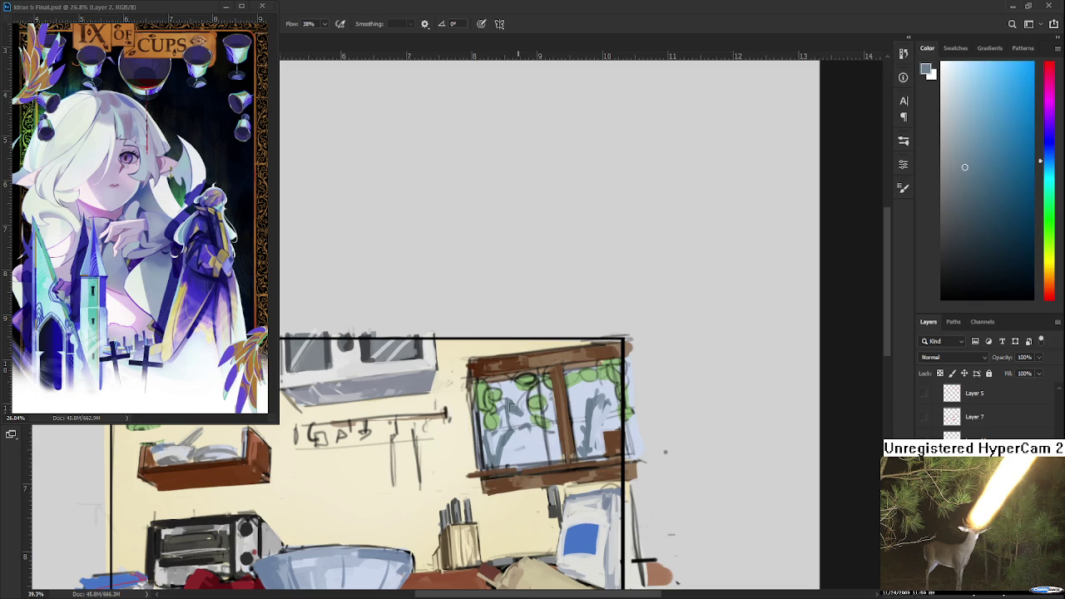
mouse_move(572, 407)
left_mouse_down()
mouse_move(554, 440)
mouse_move(632, 426)
mouse_move(574, 438)
left_mouse_up()
left_click(524, 432, "alt")
left_click(571, 421, "alt")
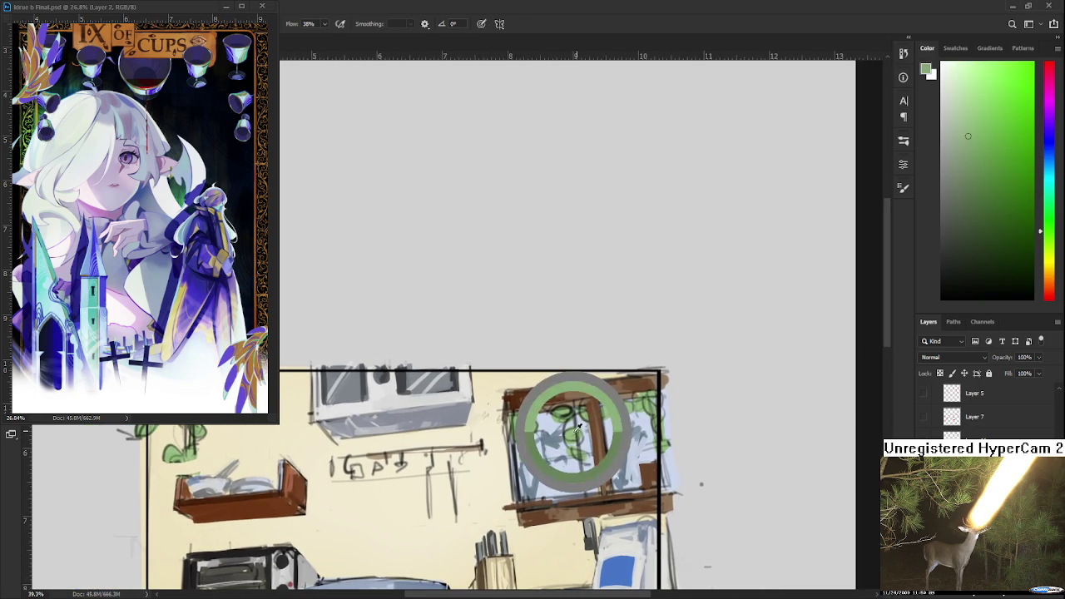
Paint dark green leaves over the window's left edge and along the frame.
left_click_drag(979, 218, 986, 208)
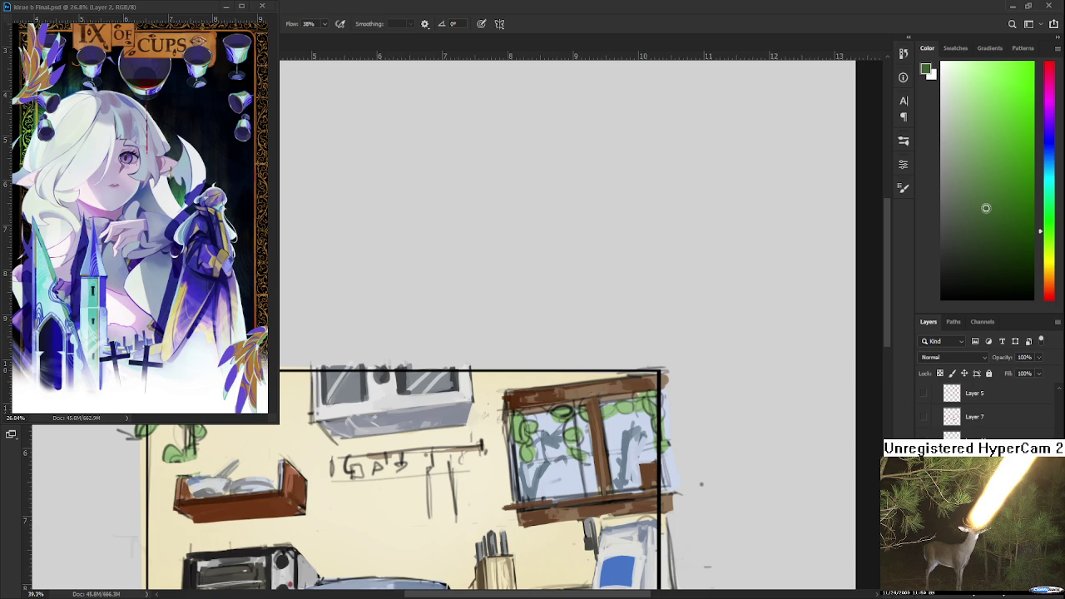
left_click_drag(519, 416, 527, 464)
mouse_move(561, 416)
left_mouse_down()
mouse_move(562, 438)
mouse_move(575, 443)
mouse_move(658, 411)
left_mouse_up()
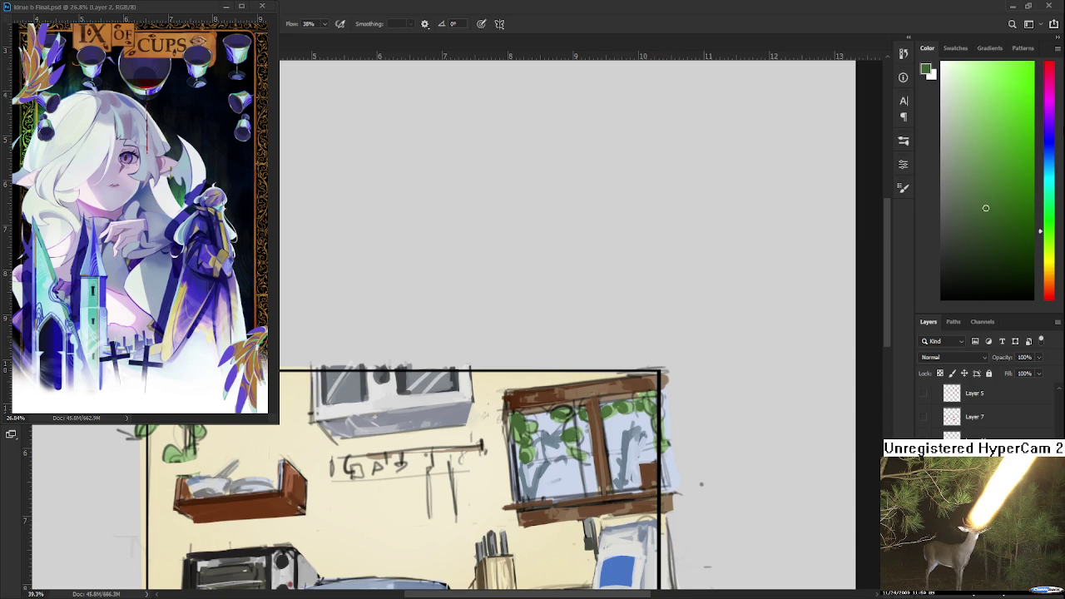
Add bright yellow-green leaf highlights on the window vines.
left_click(1049, 246)
left_click_drag(1017, 184, 1014, 161)
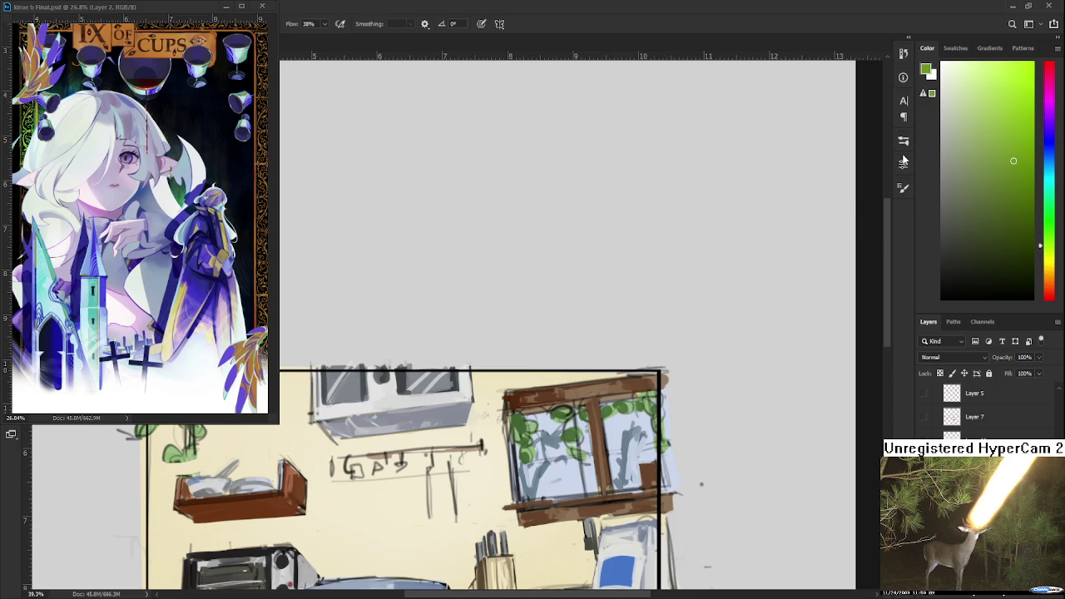
left_click_drag(1013, 161, 1014, 104)
left_click(1049, 253)
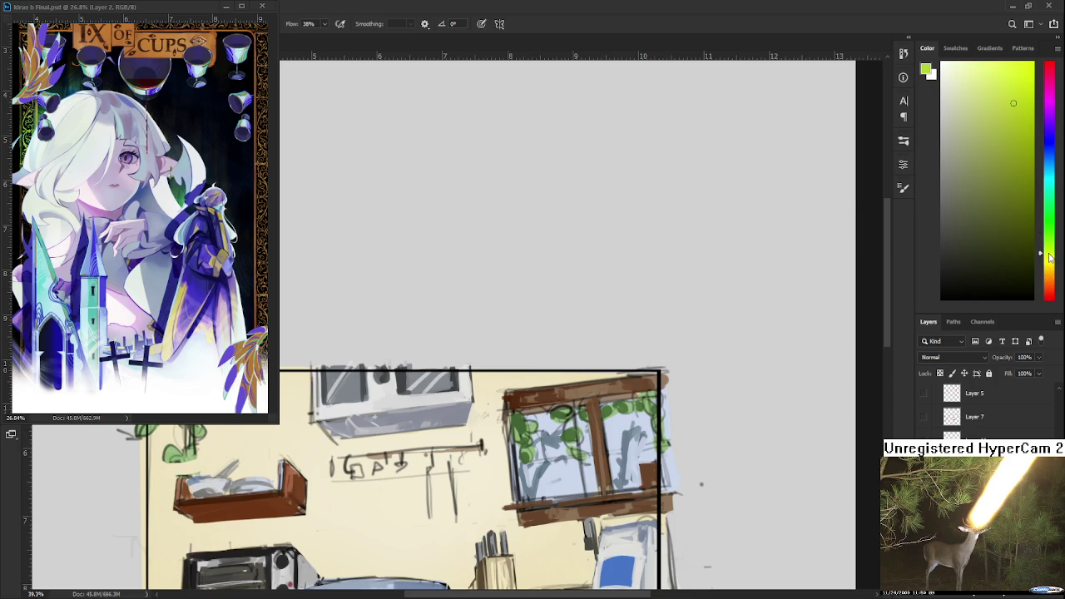
left_click_drag(521, 419, 524, 458)
left_click_drag(567, 426, 614, 414)
mouse_move(550, 476)
left_mouse_down()
mouse_move(671, 447)
mouse_move(811, 476)
left_mouse_up()
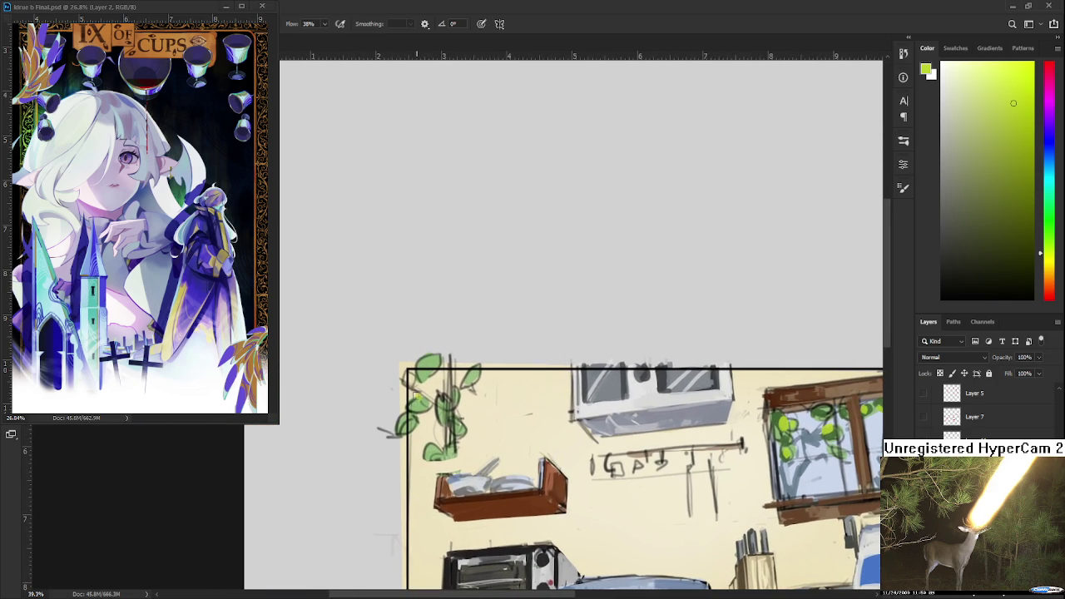
Paint dark green leaves down the hanging vine at the top left.
left_click(423, 402, "alt")
left_click(787, 431, "alt")
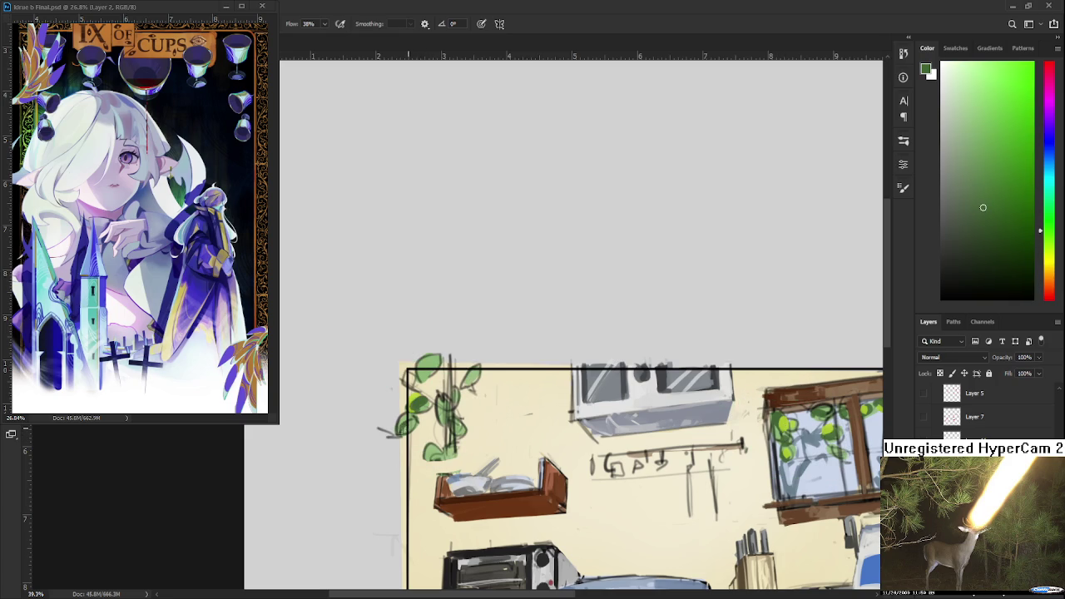
mouse_move(446, 401)
left_mouse_down()
mouse_move(453, 429)
mouse_move(439, 463)
mouse_move(449, 454)
left_mouse_up()
Add light yellow-green leaf strokes down and beside the hanging vine.
left_click(428, 369, "alt")
left_click(442, 404, "alt")
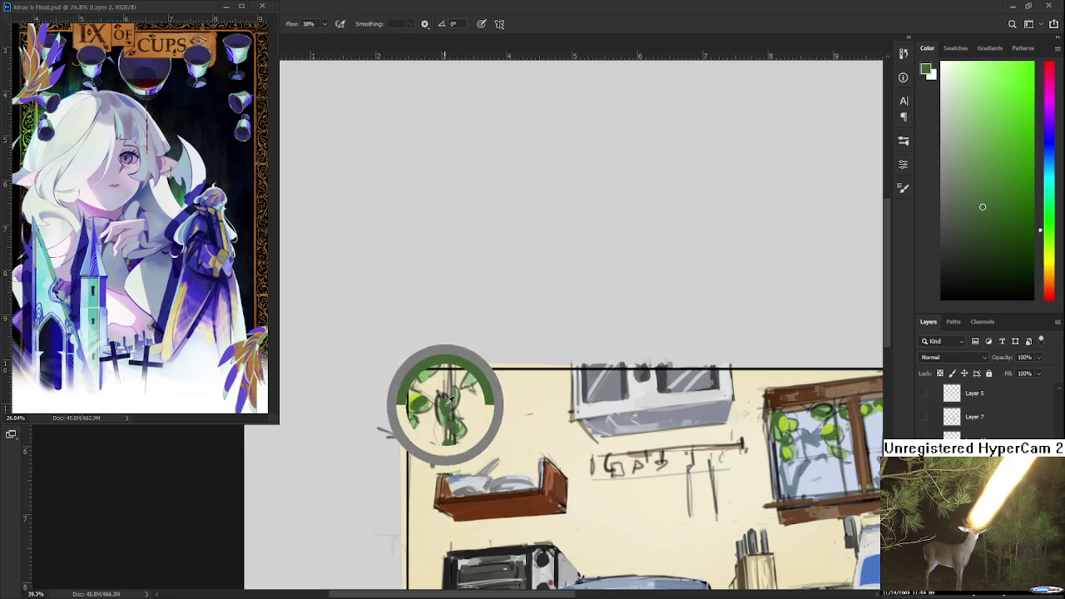
left_click(416, 391, "alt")
mouse_move(421, 409)
left_mouse_down()
mouse_move(446, 391)
mouse_move(449, 371)
left_mouse_up()
mouse_move(454, 419)
left_mouse_down()
mouse_move(451, 453)
mouse_move(435, 459)
left_mouse_up()
left_click_drag(479, 388, 466, 383)
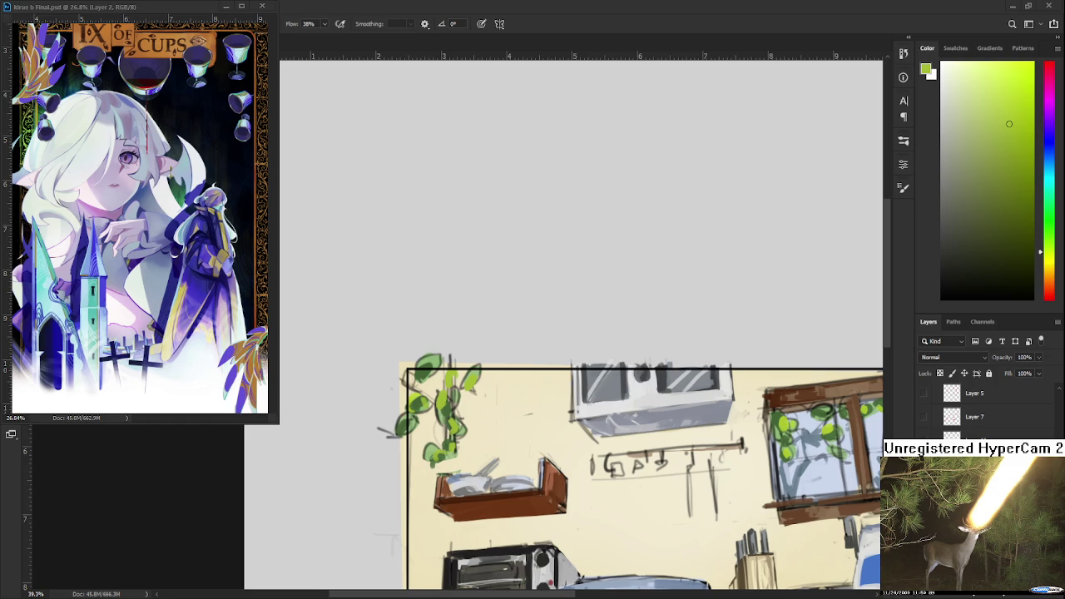
key("e")
scroll(582, 374, "down", 2)
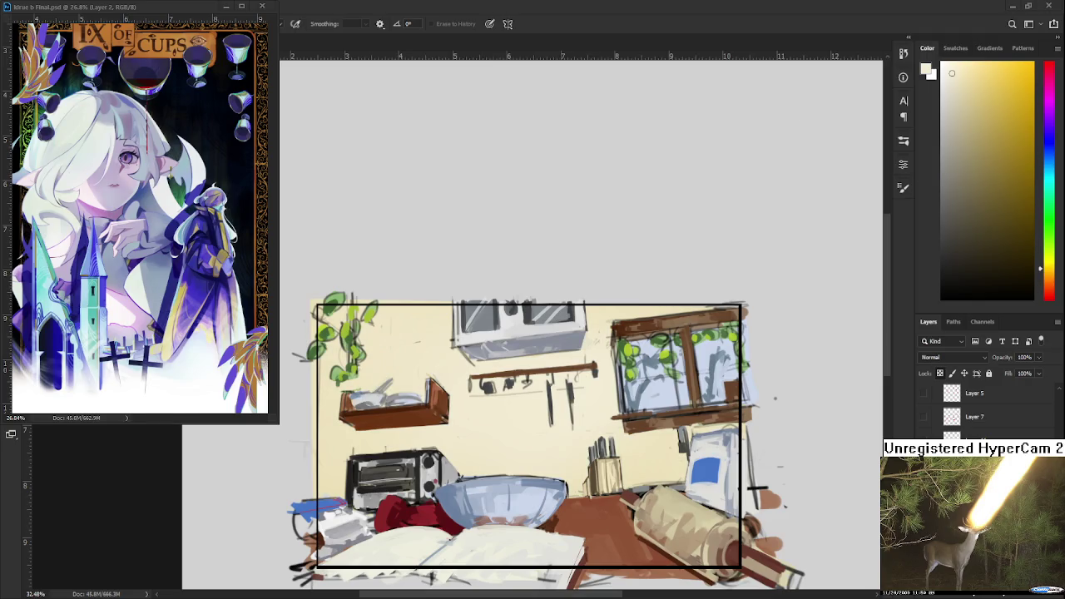
Paint a dark grey-blue shadow beneath the wooden shelf.
key("b")
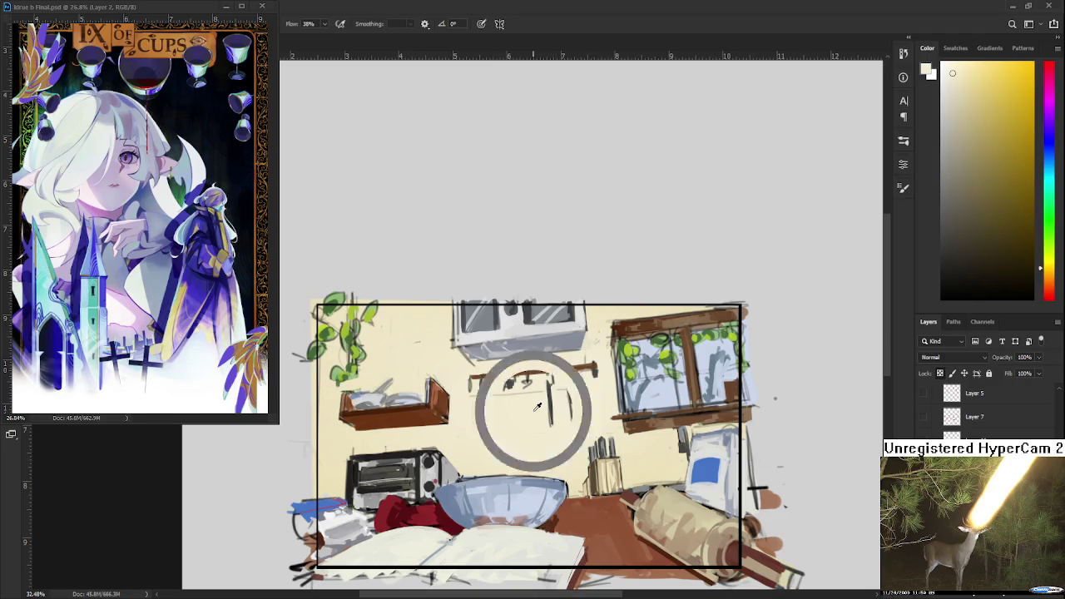
left_click(1050, 147)
left_click(949, 124)
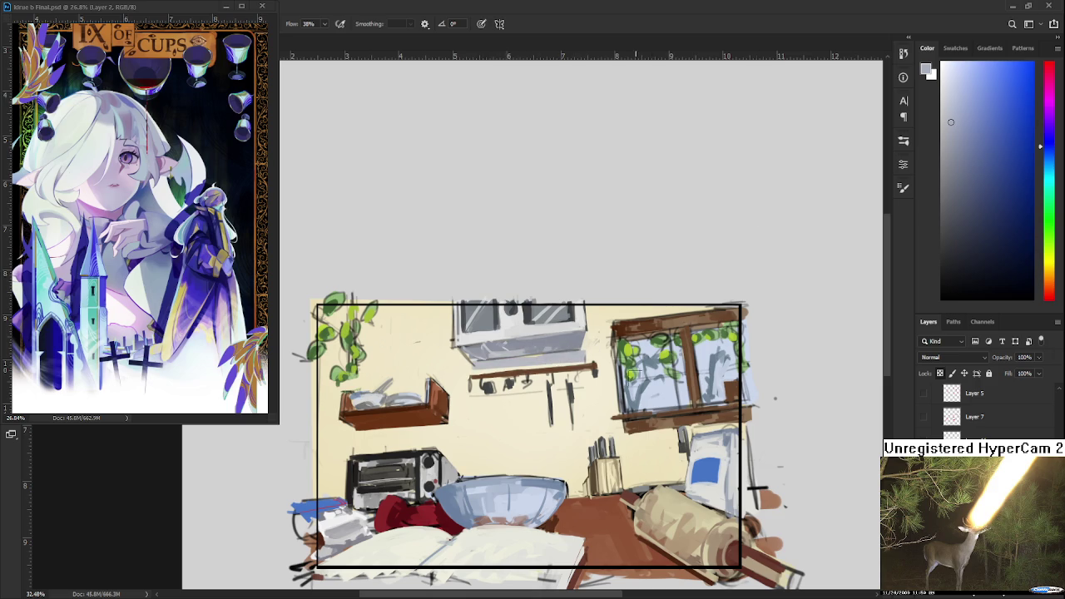
left_click_drag(360, 431, 450, 414)
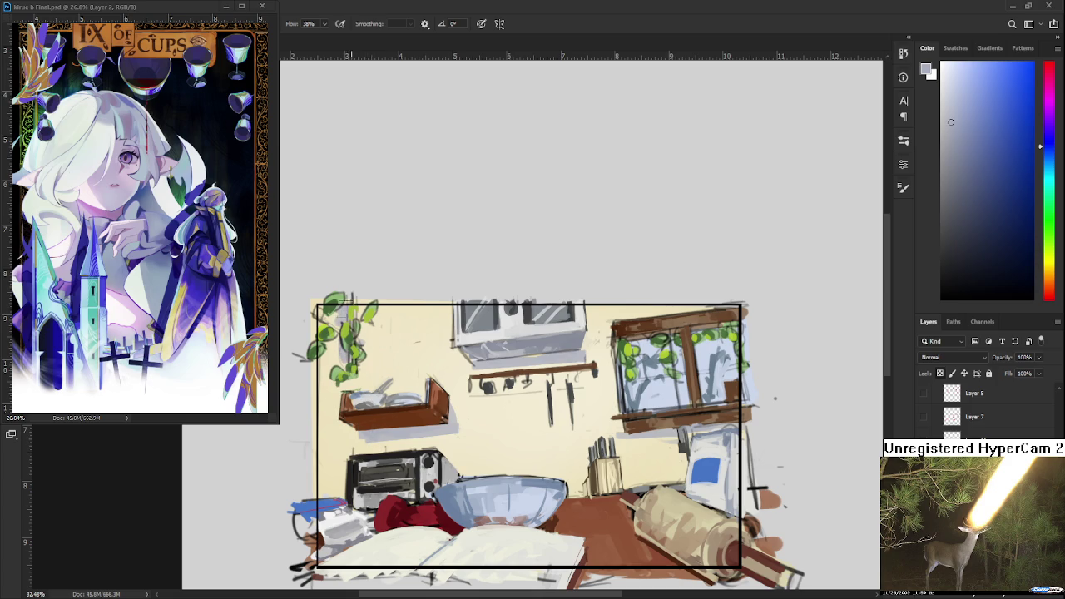
left_click_drag(587, 478, 552, 458)
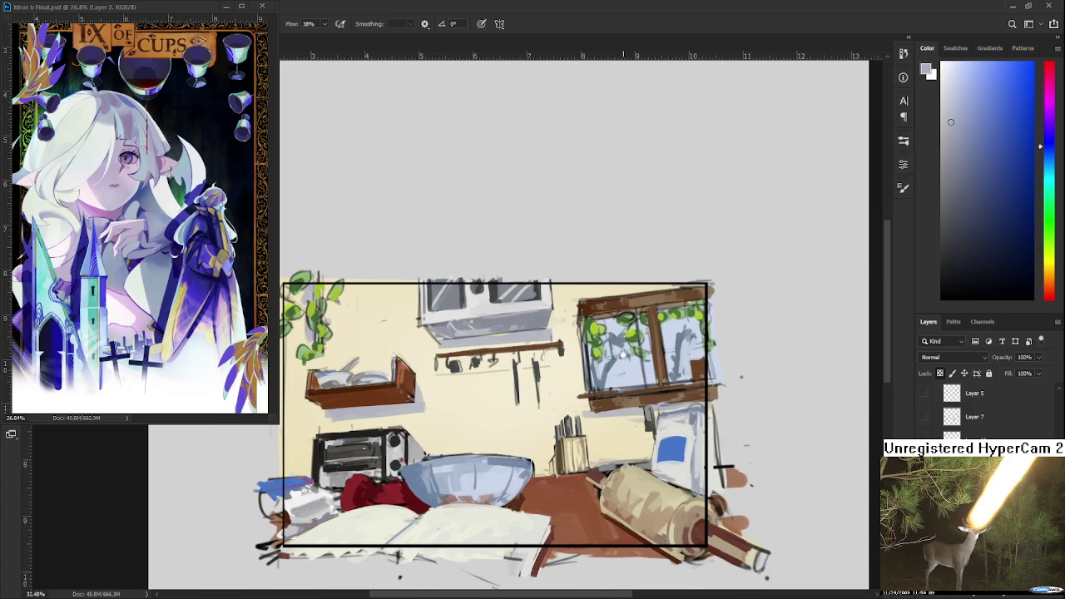
left_click_drag(623, 354, 605, 398)
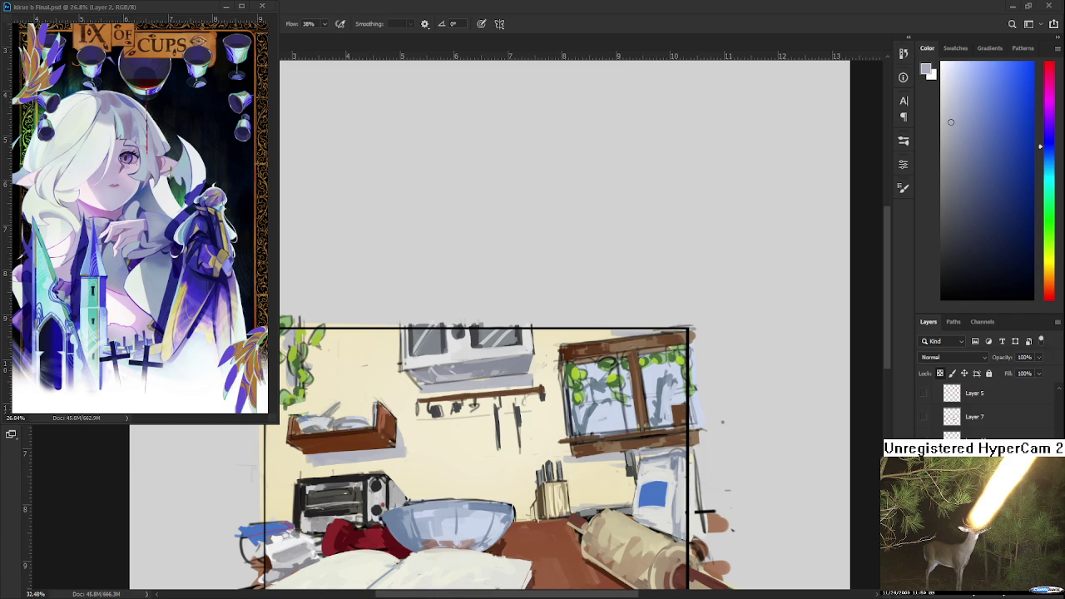
scroll(584, 397, "up", 1)
Paint orange strokes down the window's left edge.
left_click_drag(1053, 286, 1050, 277)
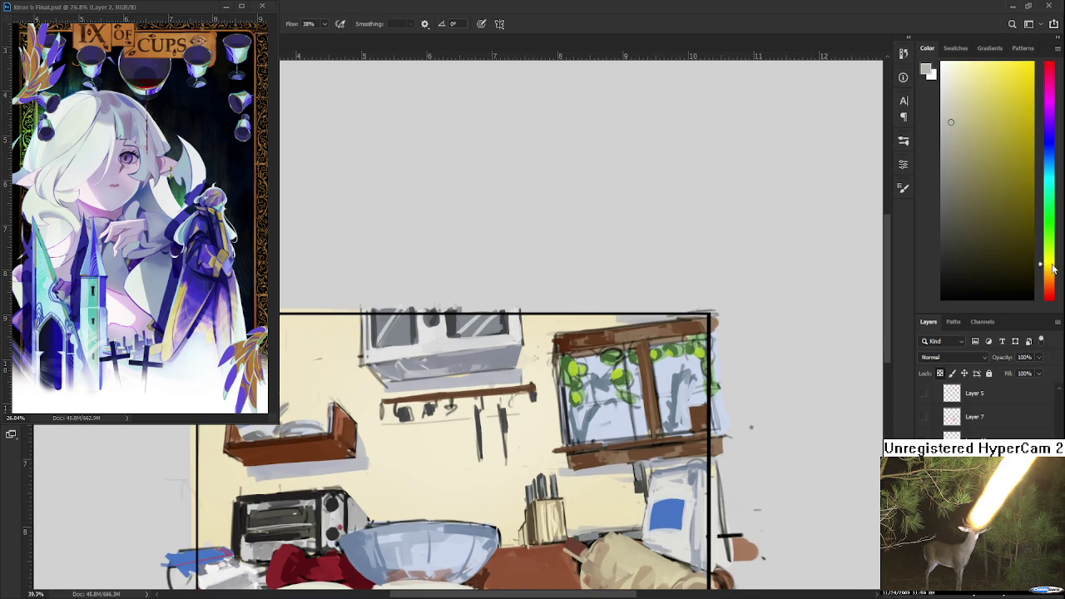
left_click(1001, 106)
left_click_drag(562, 416, 508, 446)
left_click_drag(499, 379, 508, 472)
left_click(502, 430, "alt")
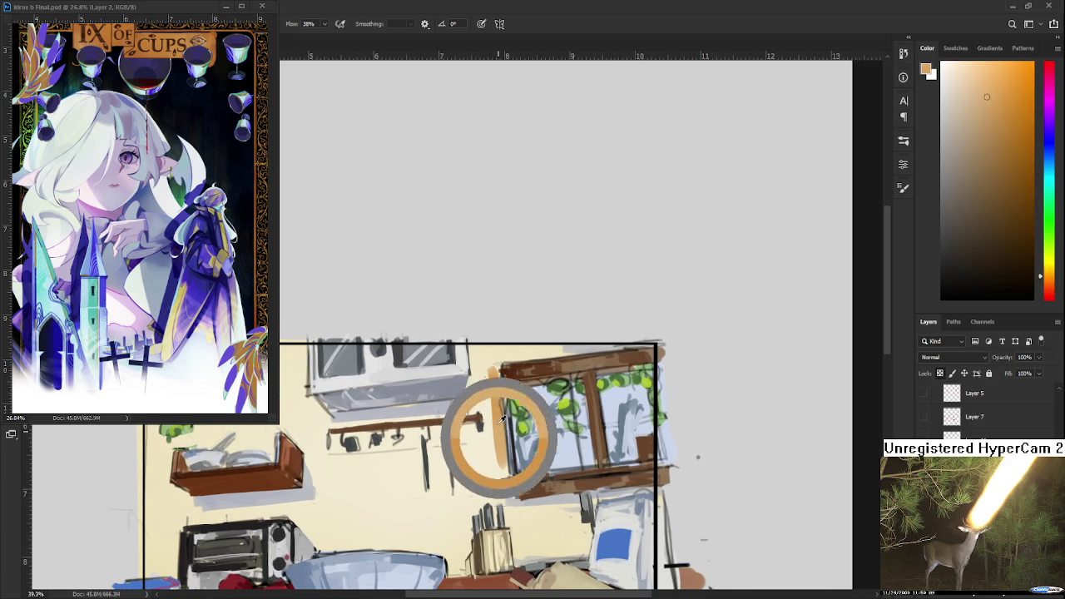
left_click(499, 439, "alt")
left_click(487, 409, "alt")
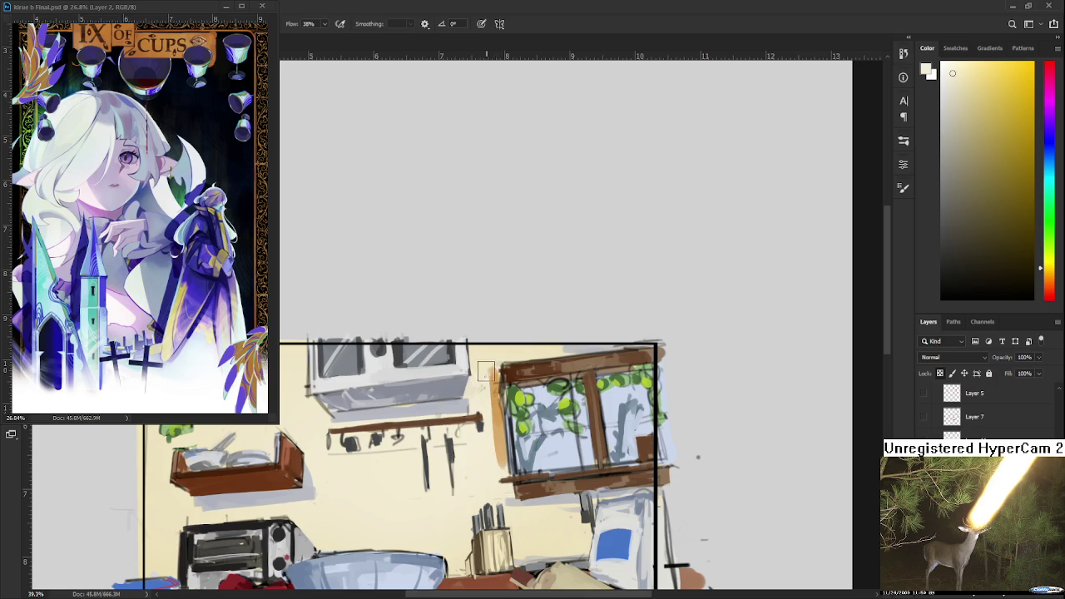
left_click(505, 429, "alt")
left_click(499, 368, "alt")
left_click_drag(498, 371, 502, 475)
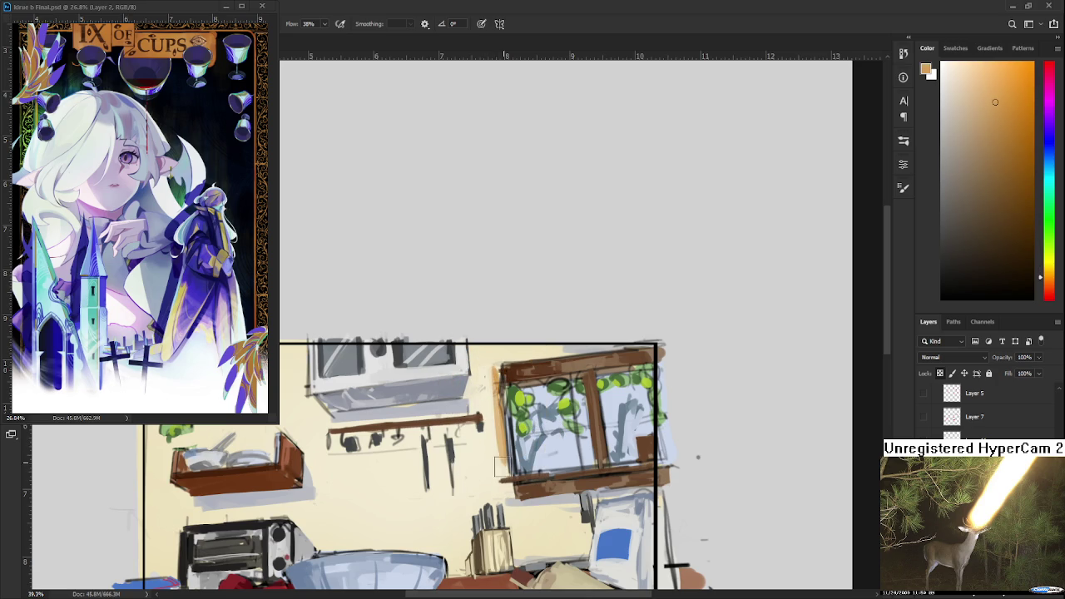
Paint warm tan on the wall around the knife block using sampled wall tans.
mouse_move(546, 517)
left_mouse_down()
mouse_move(603, 520)
mouse_move(582, 541)
mouse_move(624, 490)
left_mouse_up()
left_click(547, 533, "alt")
left_click(558, 532, "alt")
left_click(559, 515, "alt")
left_click(581, 479, "alt")
left_click(613, 465, "alt")
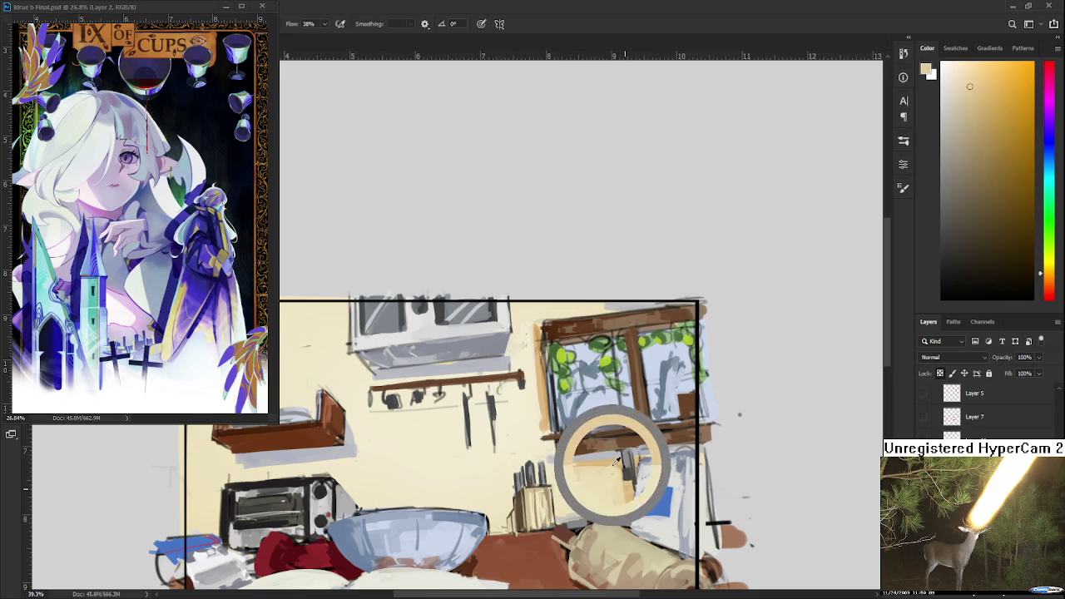
left_click(590, 495, "alt")
left_click(615, 474, "alt")
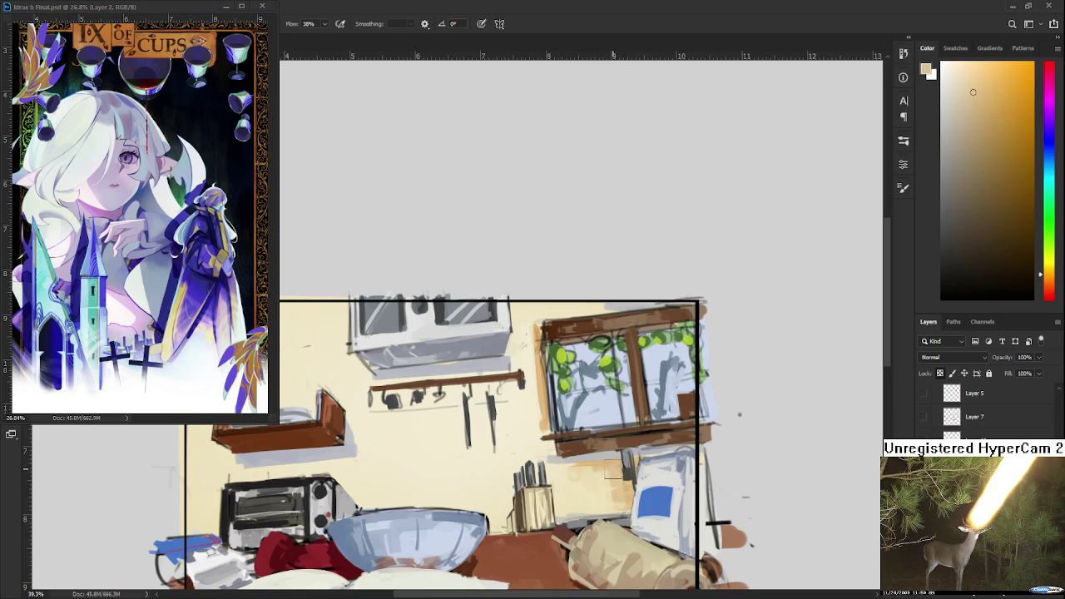